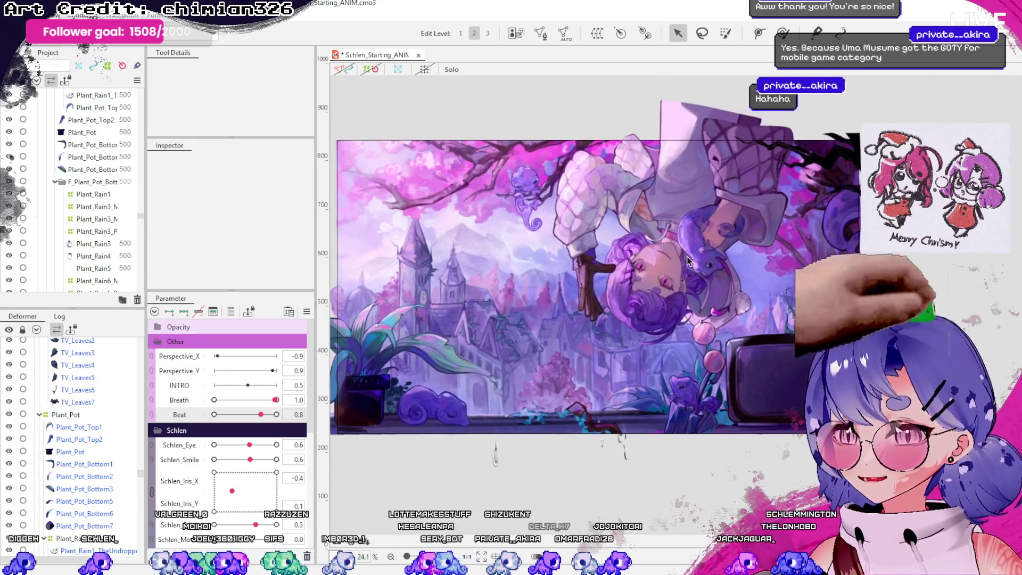
# - Scroll the canvas to view the Hollow Knight Schlen chibi turning its head
pyautogui.scroll(-5, 71, 447)
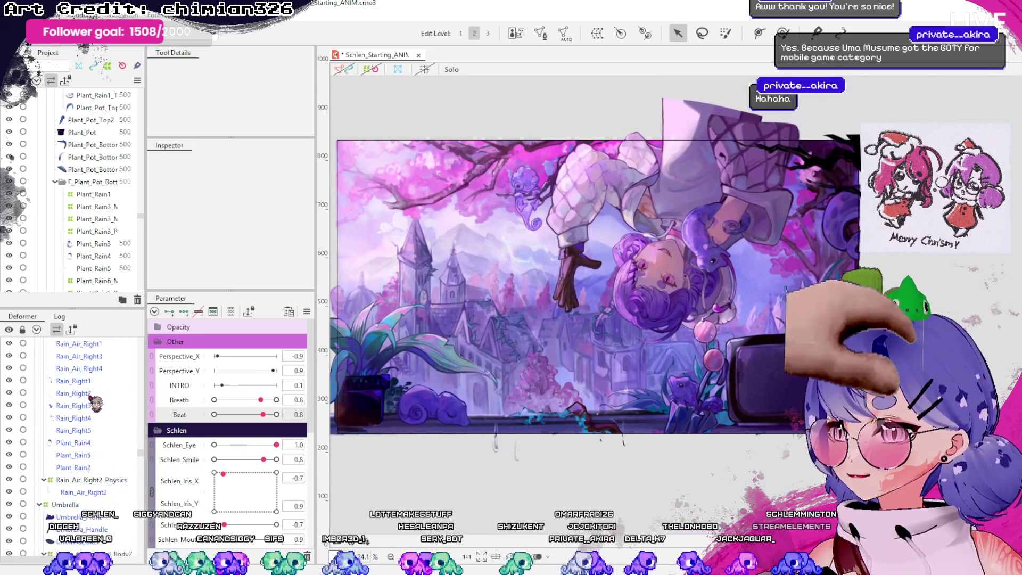
pyautogui.scroll(-5, 95, 404)
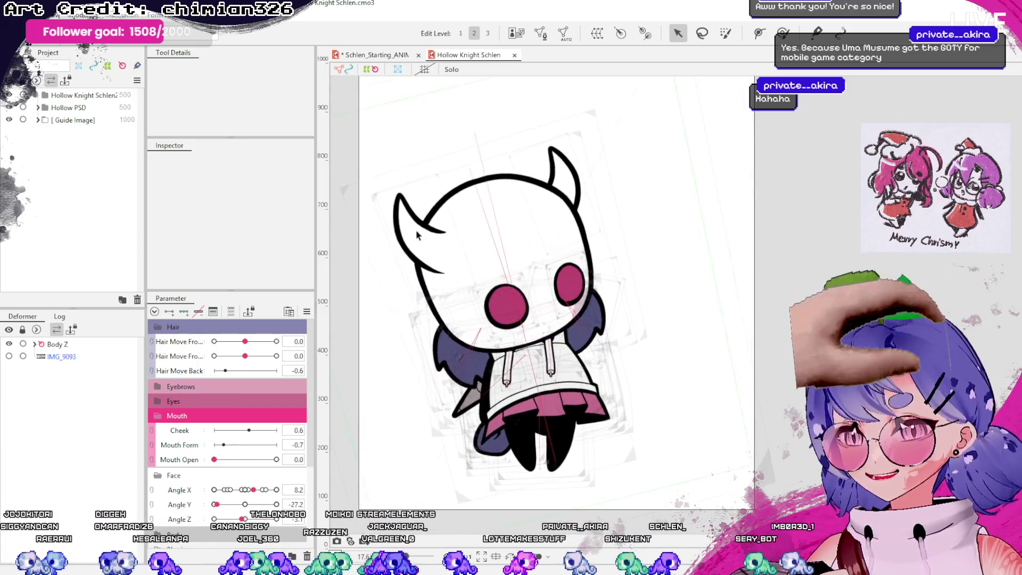
# - Close the Hollow Knight Schlen document tab
pyautogui.click(514, 56)
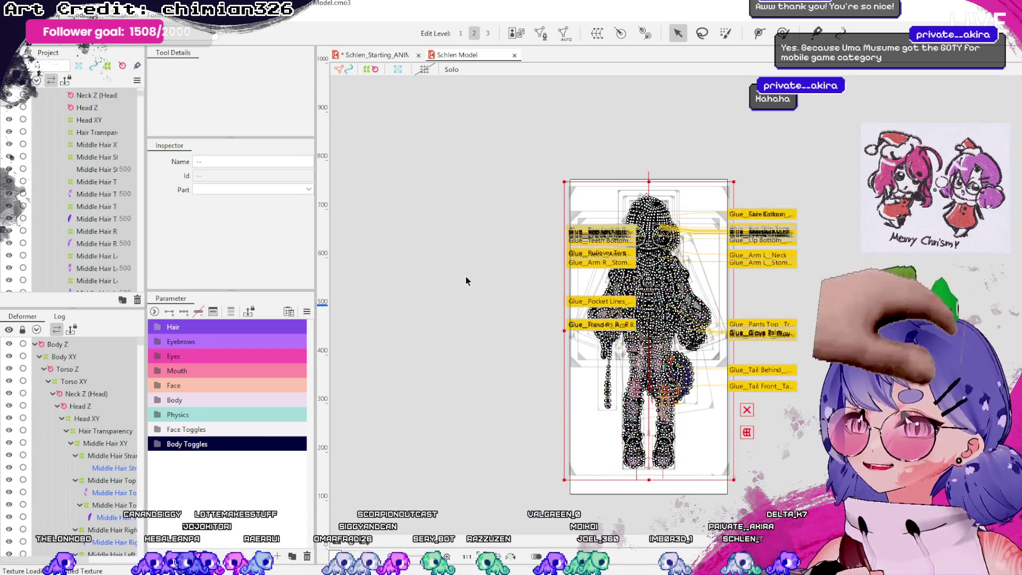
pyautogui.scroll(5, 537, 374)
pyautogui.scroll(-5, 548, 321)
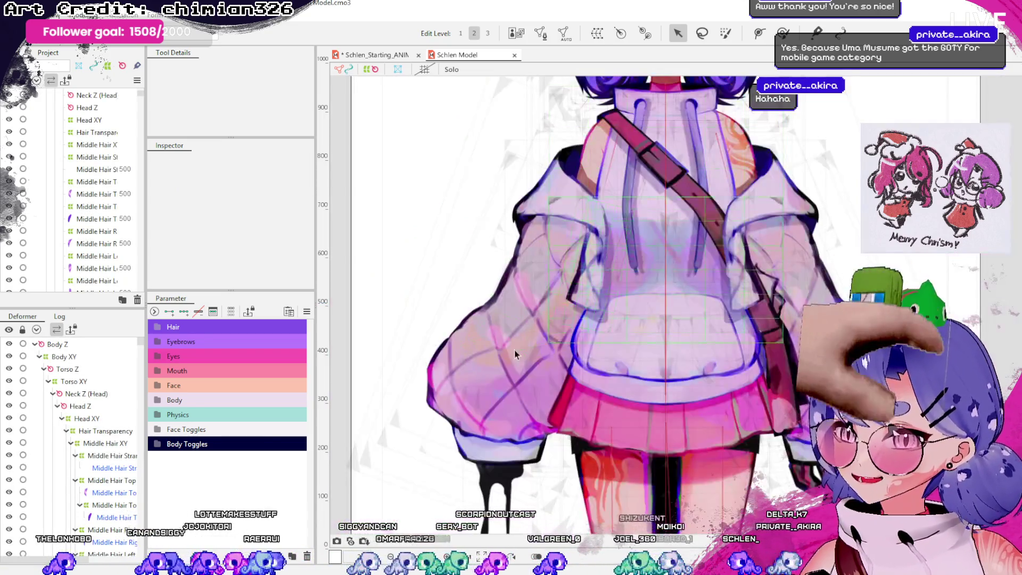
pyautogui.click(521, 357)
pyautogui.click(766, 298)
pyautogui.scroll(-5, 621, 291)
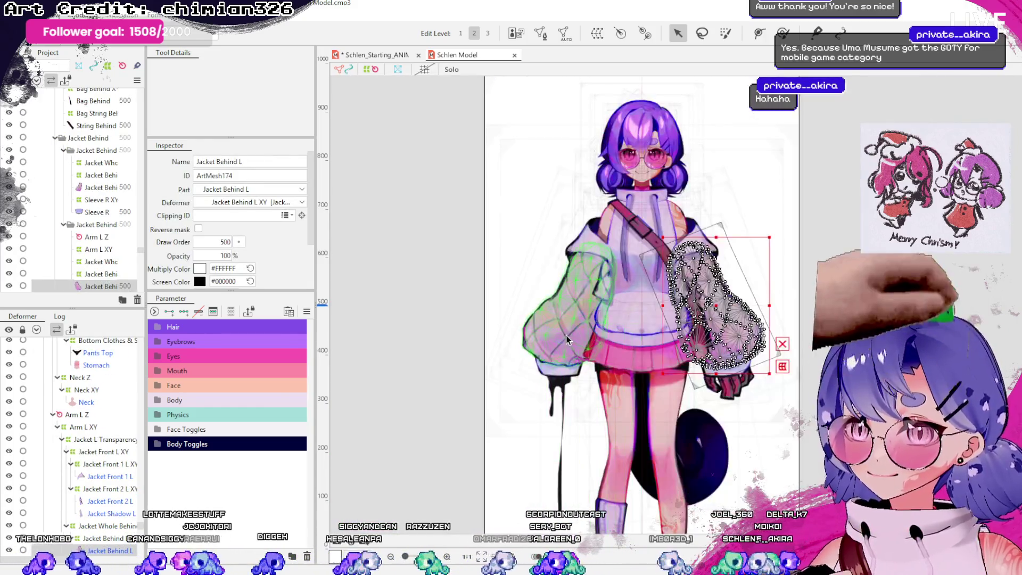
pyautogui.click(537, 319)
pyautogui.click(740, 320)
pyautogui.click(715, 313)
pyautogui.scroll(3, 715, 313)
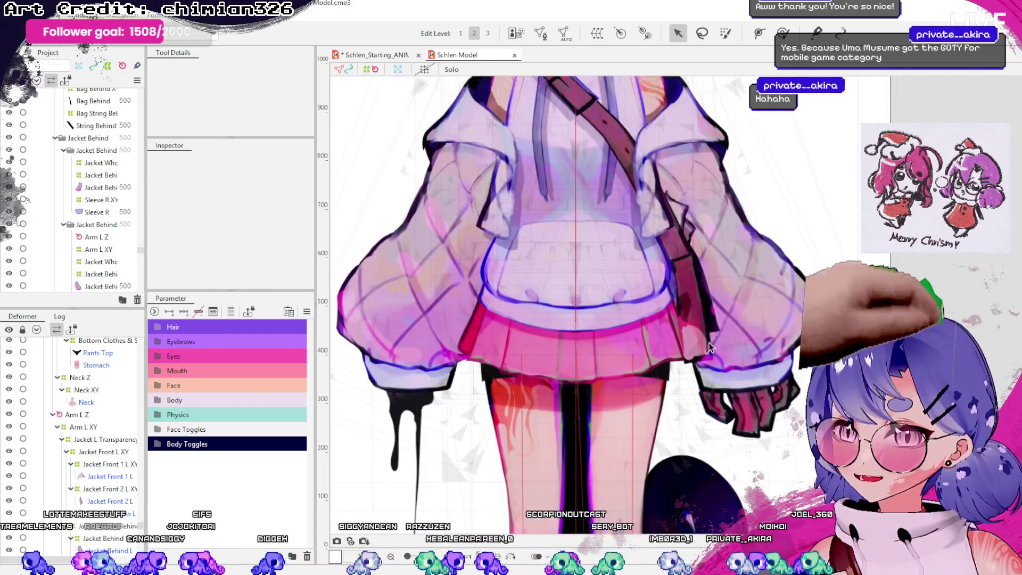
pyautogui.scroll(-2, 617, 236)
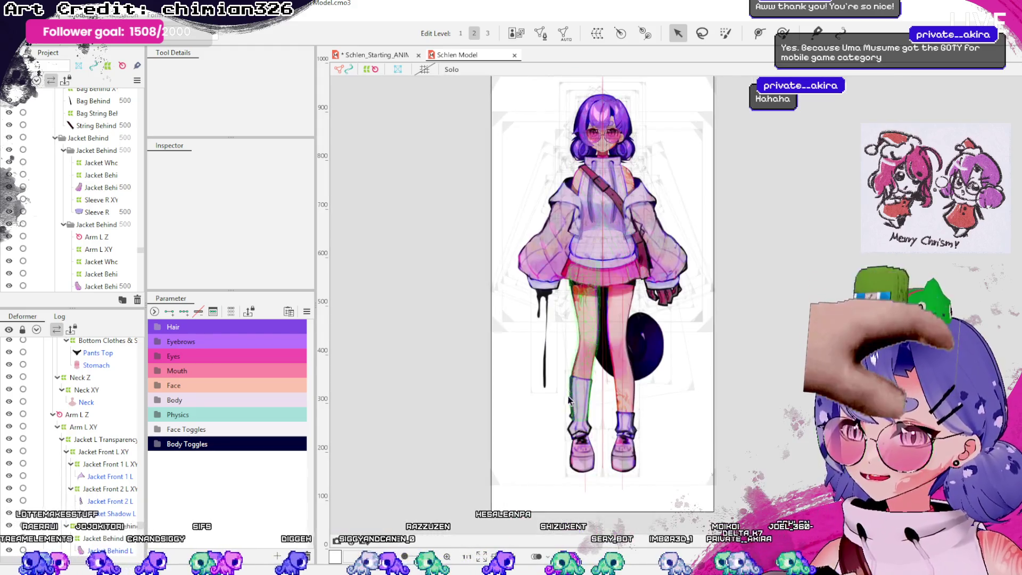
pyautogui.scroll(3, 495, 239)
pyautogui.scroll(-2, 552, 345)
pyautogui.scroll(-1, 585, 346)
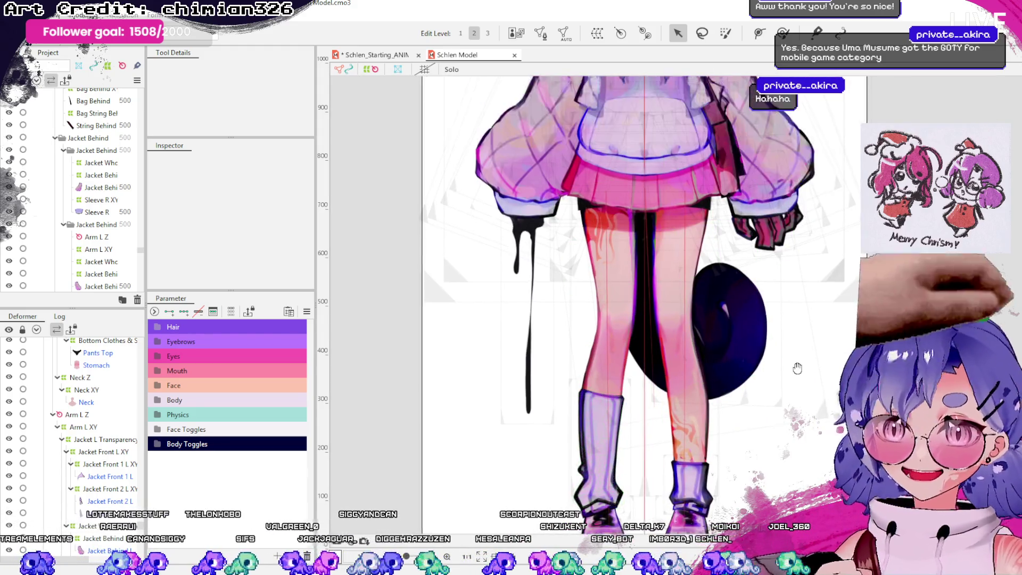
pyautogui.scroll(1, 638, 346)
pyautogui.scroll(2, 639, 346)
pyautogui.click(532, 330)
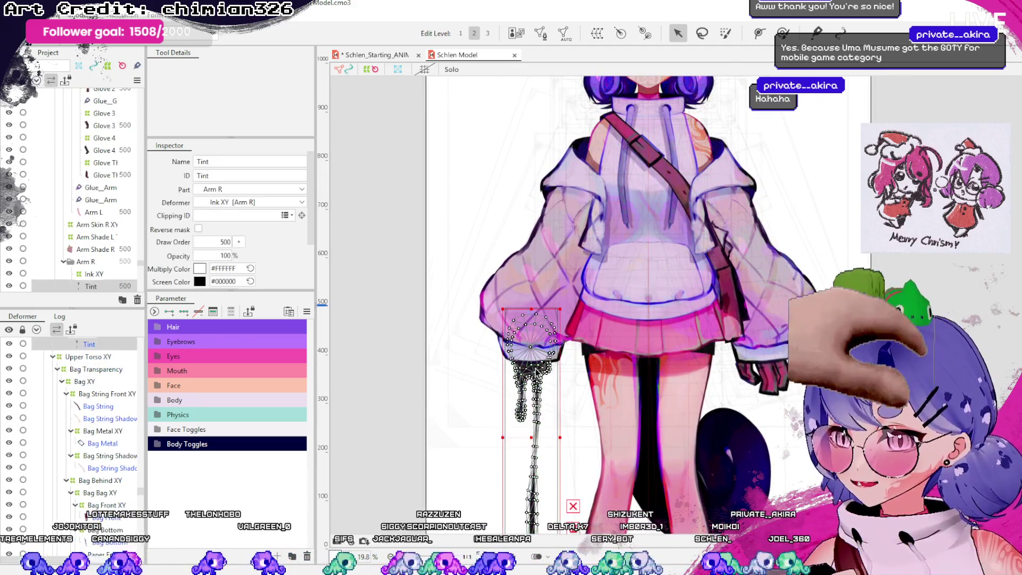
pyautogui.click(465, 258)
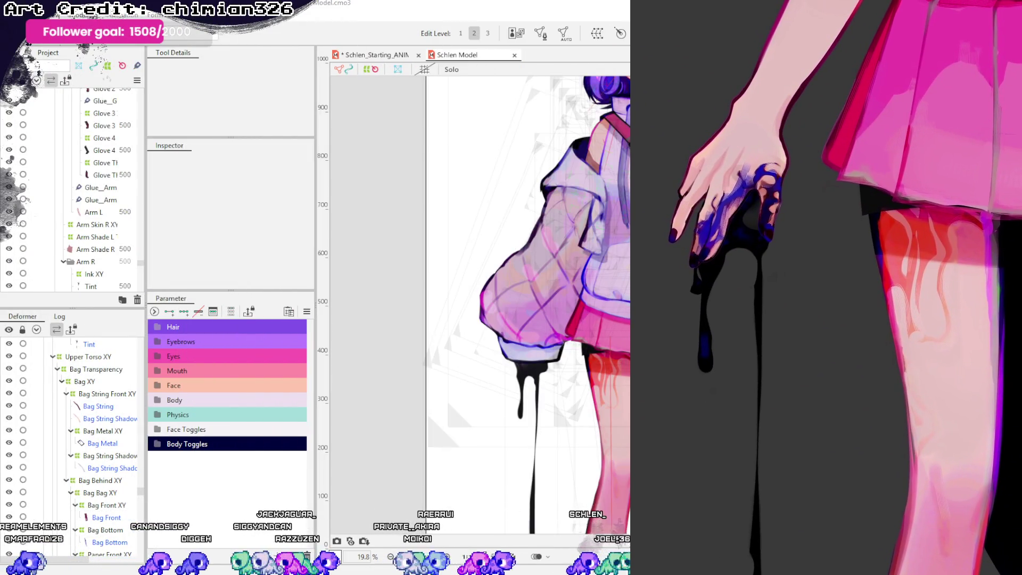
# - Select Jacket Behind R, then hide the Jacket Behind R and Sleeve R meshes
pyautogui.click(551, 328)
pyautogui.scroll(2, 57, 354)
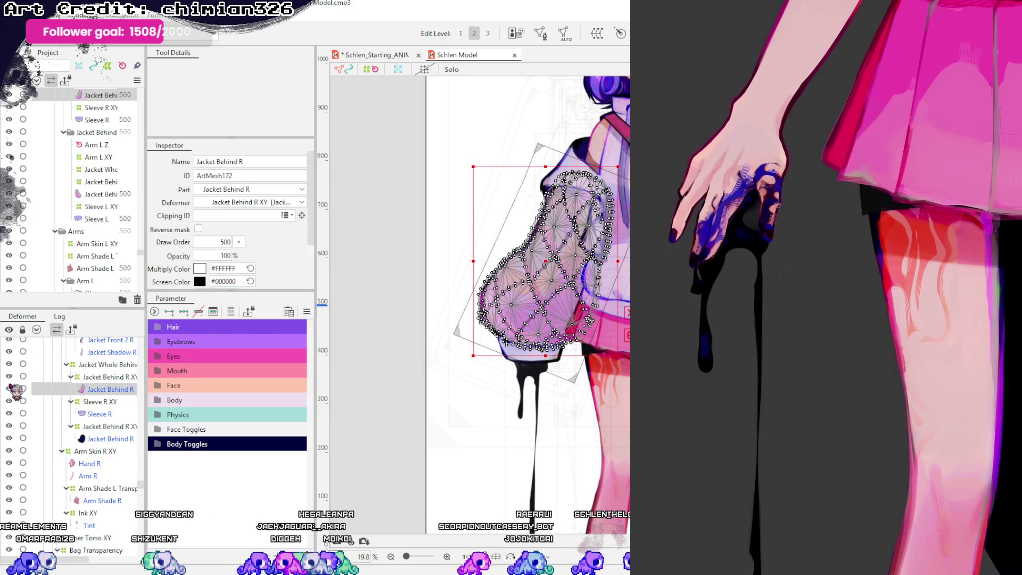
pyautogui.click(9, 388)
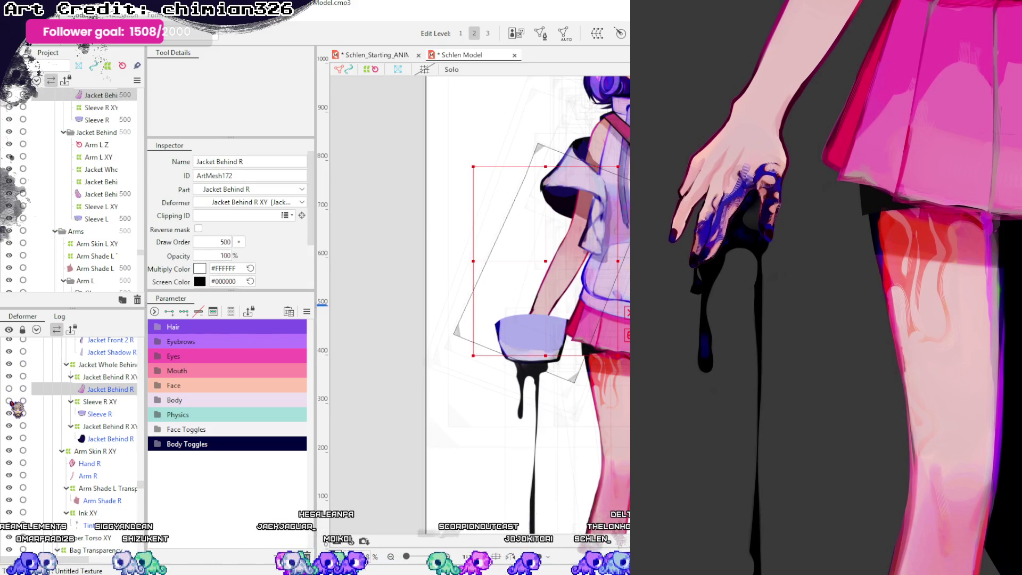
pyautogui.click(8, 413)
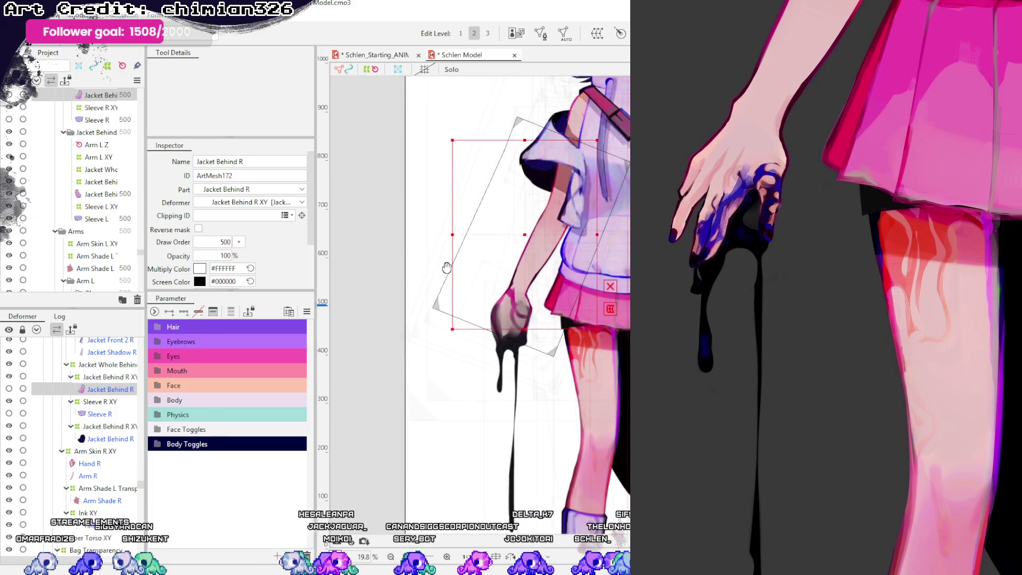
# - Deselect the jacket and zoom in on the bare right arm and ink-dripping hand
pyautogui.moveTo(550, 417); pyautogui.dragTo(442, 298)
pyautogui.click(407, 180)
pyautogui.scroll(5, 407, 181)
pyautogui.moveTo(410, 187); pyautogui.dragTo(362, 146)
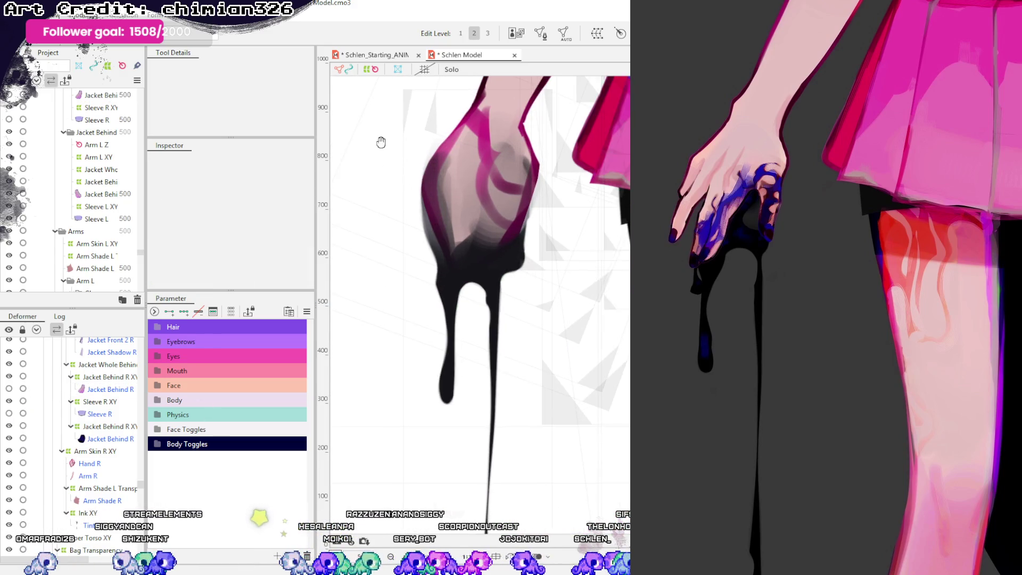
pyautogui.moveTo(501, 187); pyautogui.dragTo(508, 245)
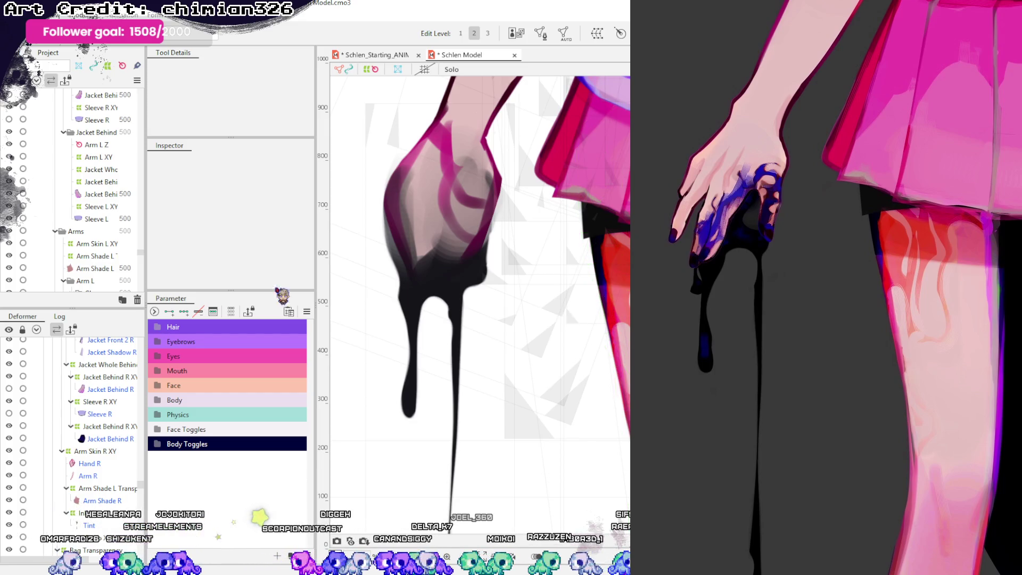
pyautogui.scroll(-8, 560, 319)
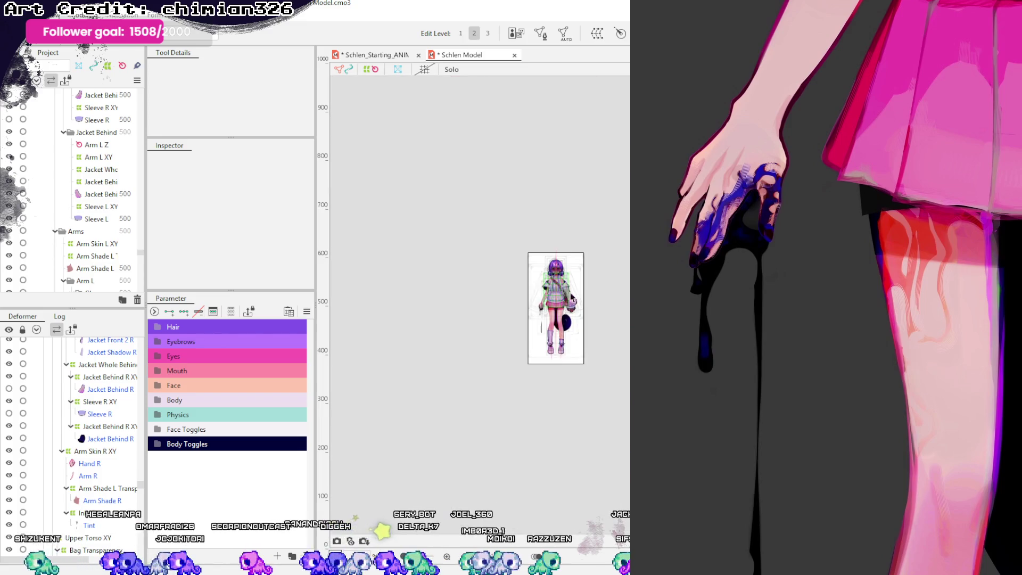
pyautogui.scroll(2, 605, 308)
pyautogui.scroll(2, 601, 277)
pyautogui.scroll(2, 599, 234)
pyautogui.scroll(1, 598, 234)
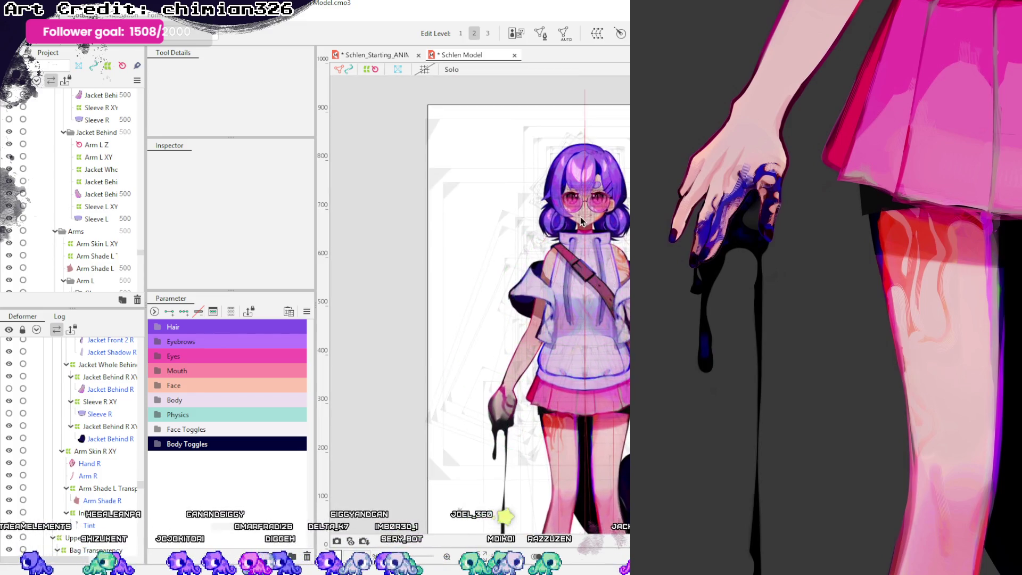
pyautogui.scroll(2, 496, 125)
pyautogui.scroll(2, 496, 125)
pyautogui.scroll(2, 496, 125)
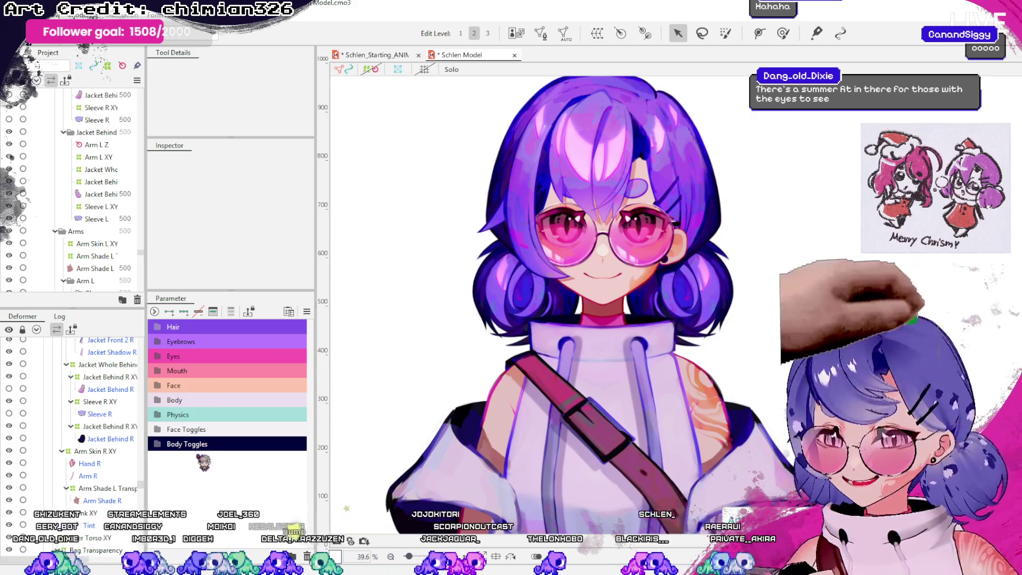
# - Test the head rotation by turning the model's head to one side
pyautogui.click(152, 407)
pyautogui.moveTo(244, 419)
pyautogui.mouseDown()
pyautogui.moveTo(269, 420)
pyautogui.moveTo(262, 431)
pyautogui.moveTo(244, 418)
pyautogui.mouseUp()
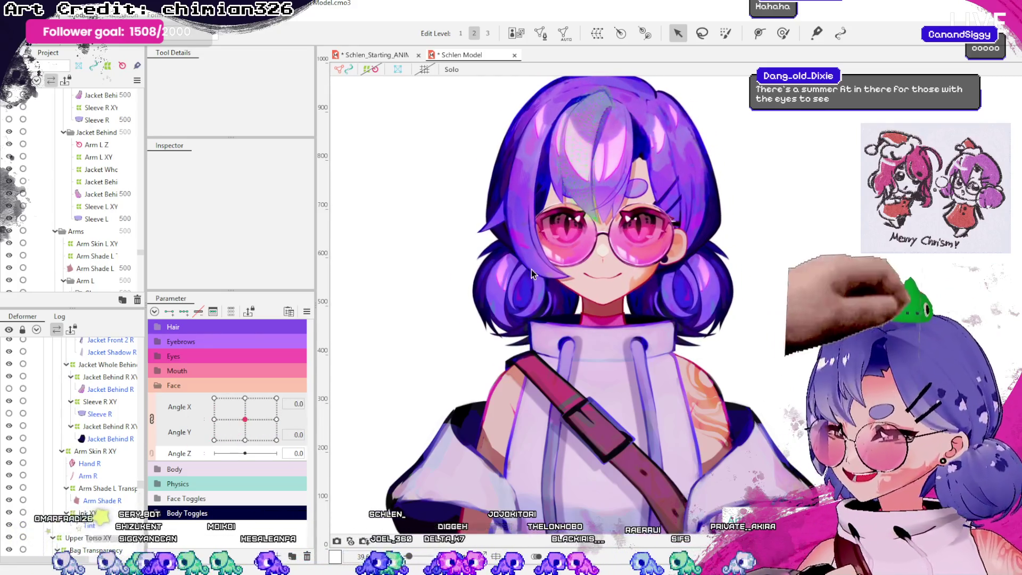
pyautogui.scroll(2, 724, 287)
pyautogui.scroll(-2, 724, 288)
pyautogui.scroll(1, 719, 290)
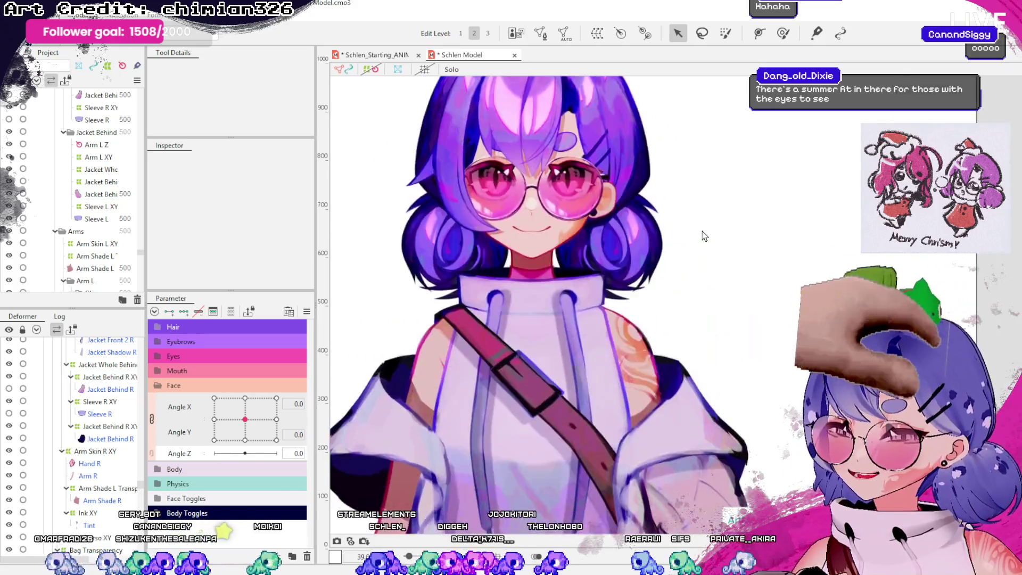
pyautogui.scroll(-3, 711, 298)
pyautogui.scroll(-2, 692, 277)
pyautogui.scroll(2, 724, 474)
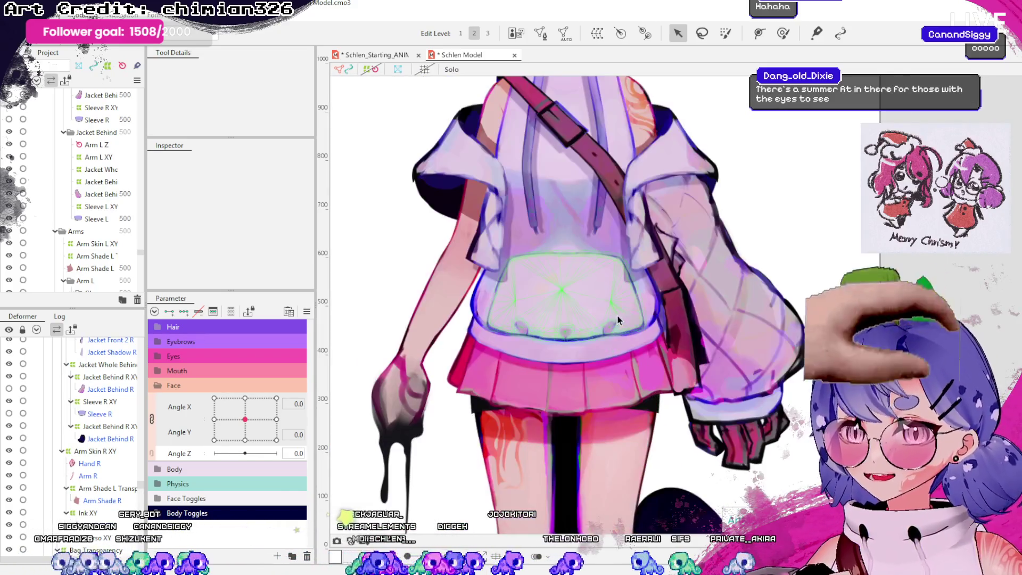
# - Select the sleeve meshes and zoom in to inspect their mesh
pyautogui.click(720, 296)
pyautogui.scroll(3, 761, 272)
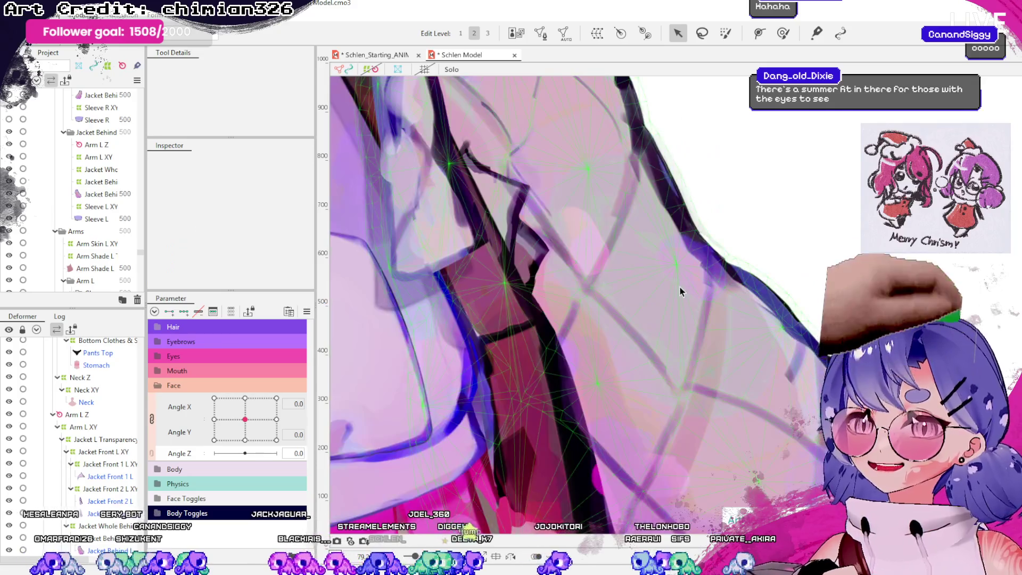
pyautogui.scroll(-3, 698, 233)
pyautogui.click(699, 233)
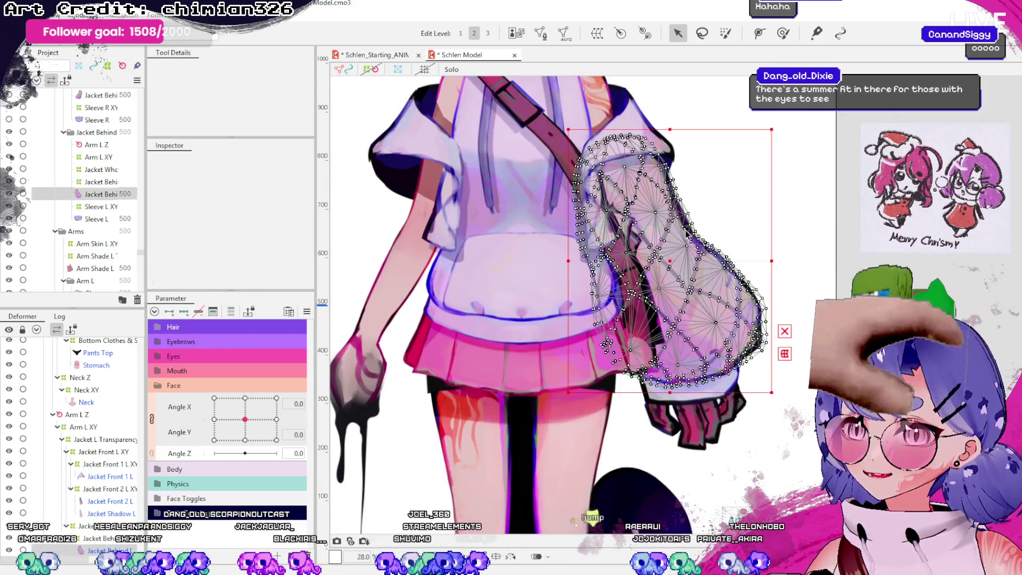
pyautogui.scroll(3, 698, 233)
pyautogui.scroll(-3, 552, 277)
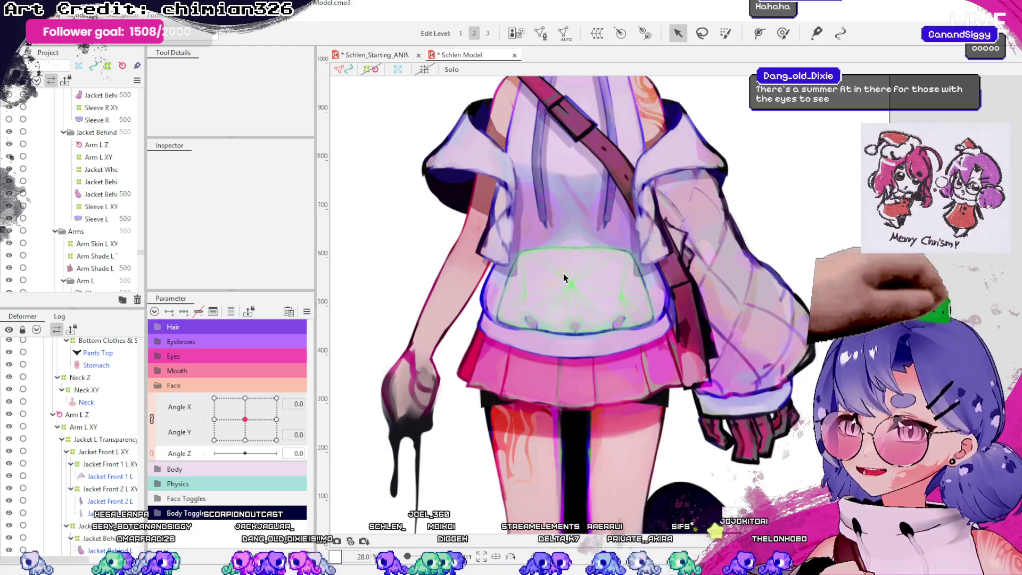
pyautogui.scroll(3, 593, 223)
pyautogui.scroll(-2, 631, 346)
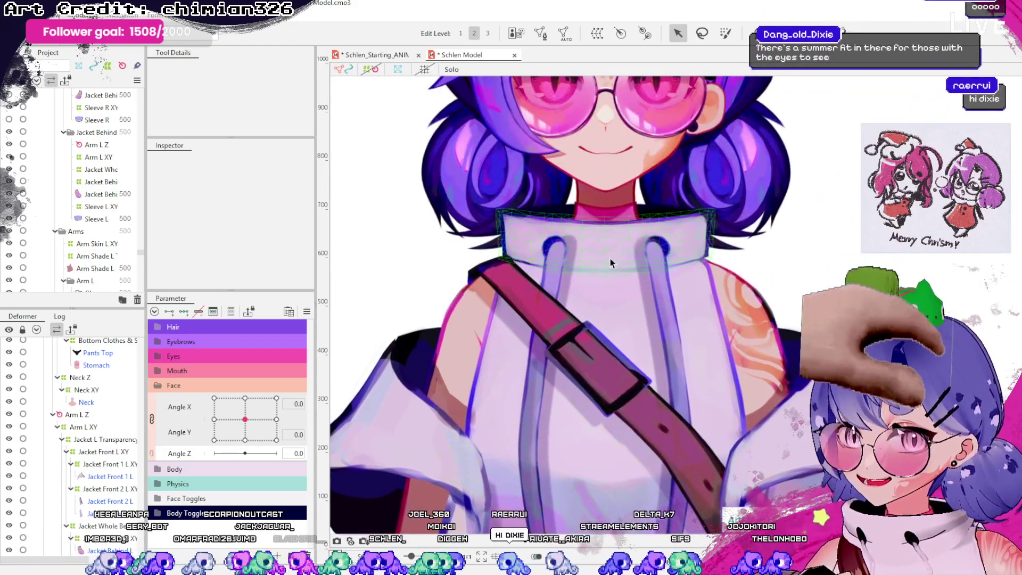
pyautogui.scroll(3, 650, 305)
pyautogui.scroll(-3, 654, 310)
pyautogui.scroll(-2, 653, 310)
pyautogui.scroll(3, 660, 184)
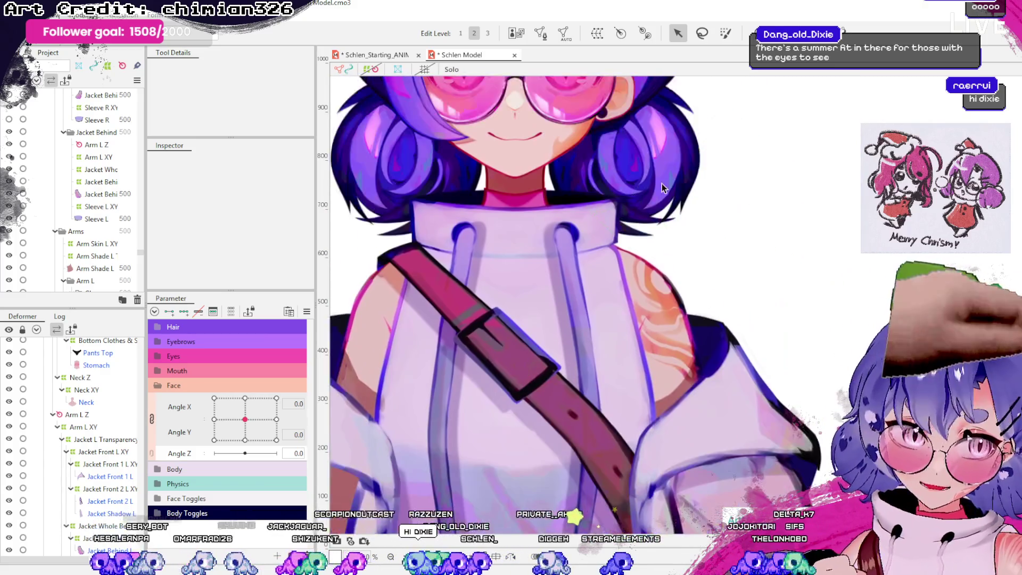
pyautogui.scroll(-2, 660, 184)
pyautogui.scroll(3, 665, 239)
pyautogui.scroll(2, 655, 303)
# - Inspect the Jacket Behind L and jacket sleeve meshes, then clear the selection
pyautogui.click(648, 293)
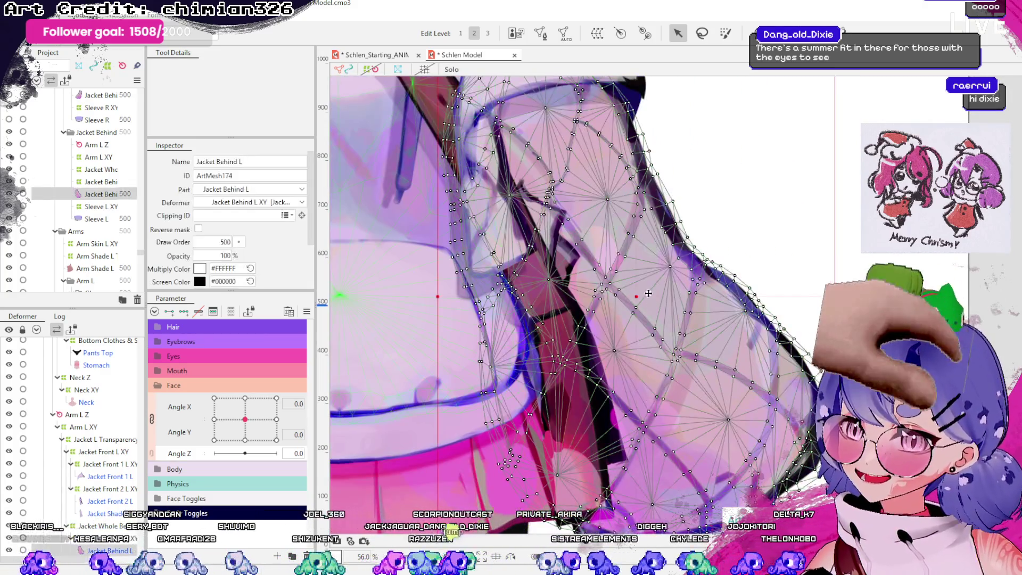
pyautogui.scroll(-2, 654, 295)
pyautogui.scroll(1, 657, 296)
pyautogui.scroll(1, 656, 296)
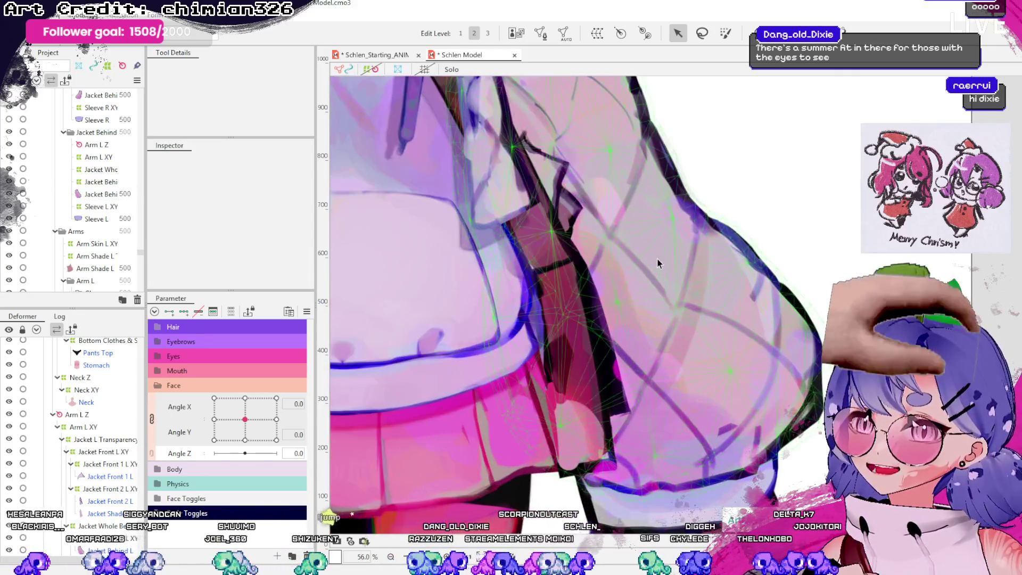
pyautogui.scroll(-2, 736, 272)
pyautogui.press('Escape')
pyautogui.click(690, 310)
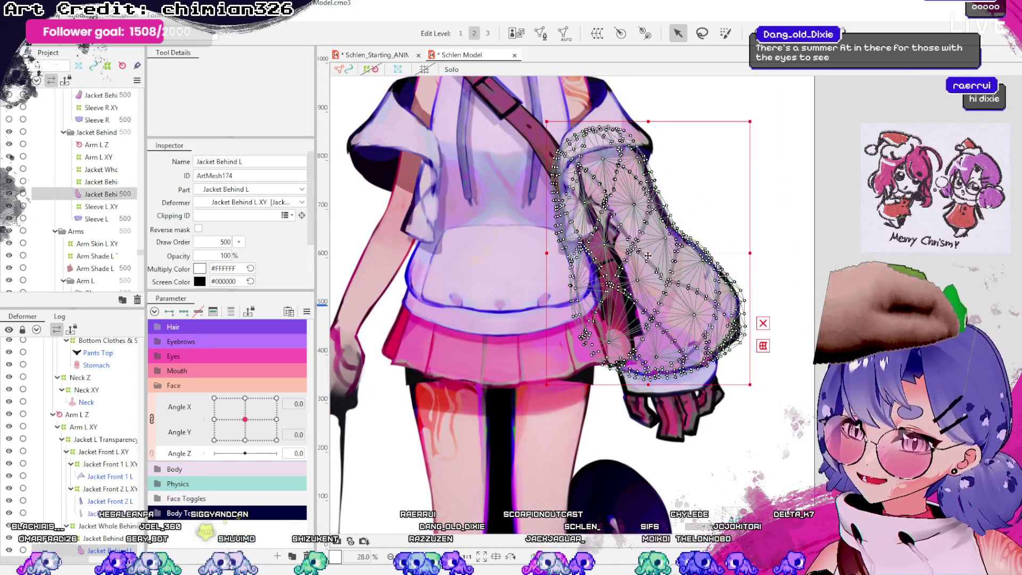
pyautogui.scroll(3, 689, 310)
pyautogui.scroll(1, 690, 310)
pyautogui.press('Escape')
pyautogui.scroll(-2, 656, 169)
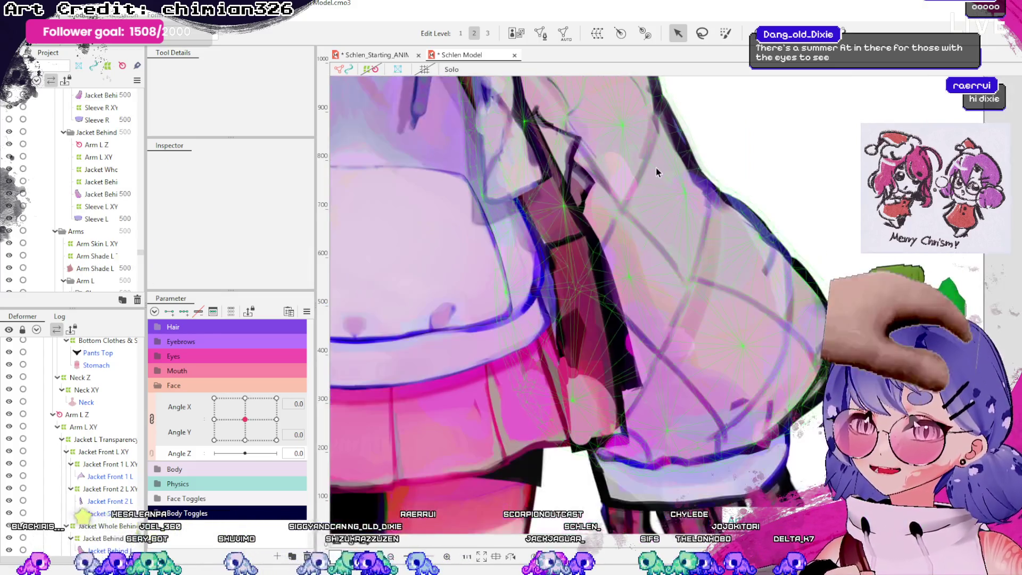
pyautogui.scroll(-3, 785, 311)
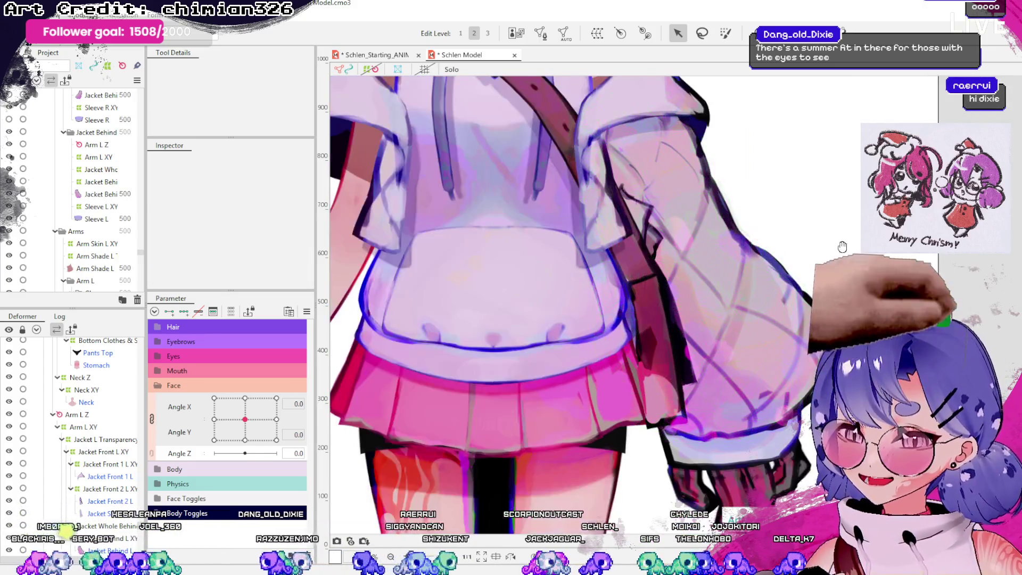
pyautogui.scroll(2, 753, 297)
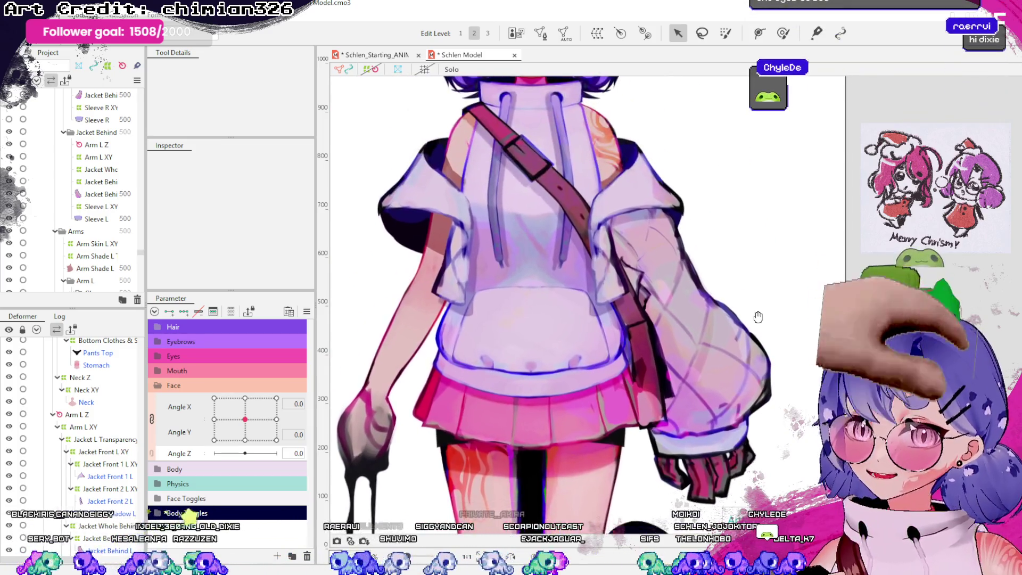
pyautogui.scroll(1, 753, 313)
pyautogui.scroll(2, 752, 313)
pyautogui.scroll(1, 752, 313)
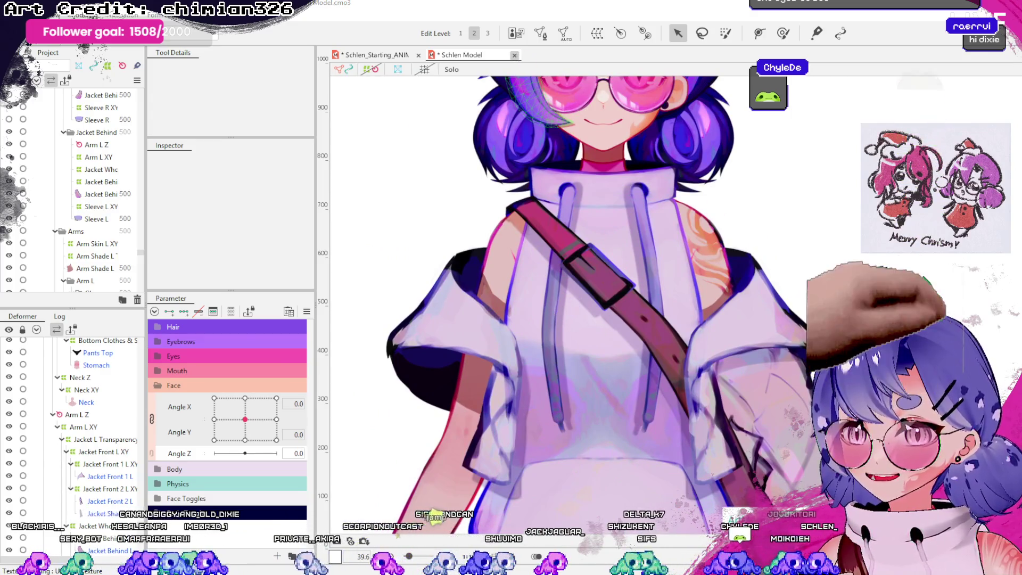
# - Close the Schlen Model with Ctrl+W and expand the Body Toggles and Face Toggles groups
pyautogui.hotkey('ctrl', 'w')
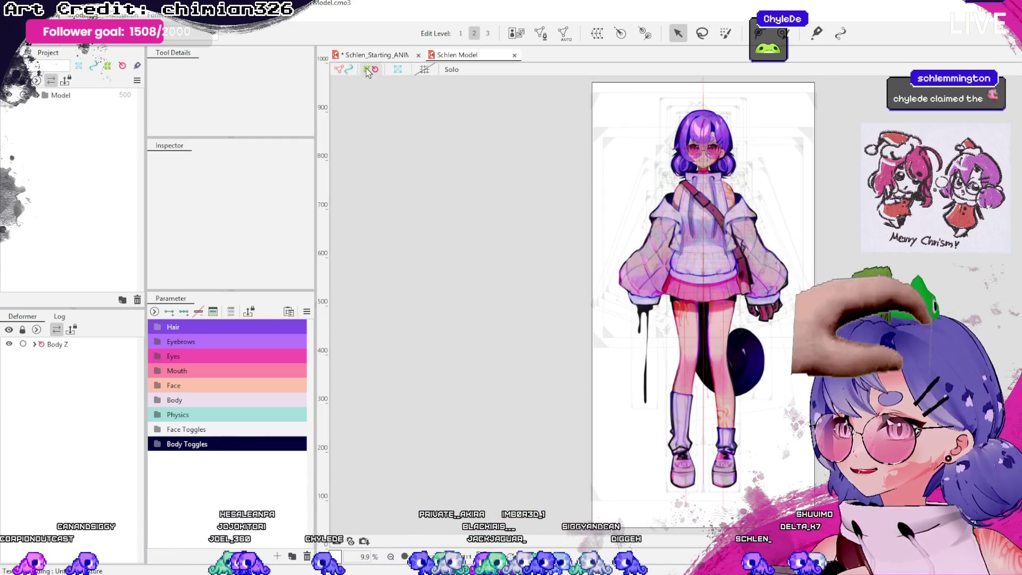
pyautogui.scroll(3, 695, 141)
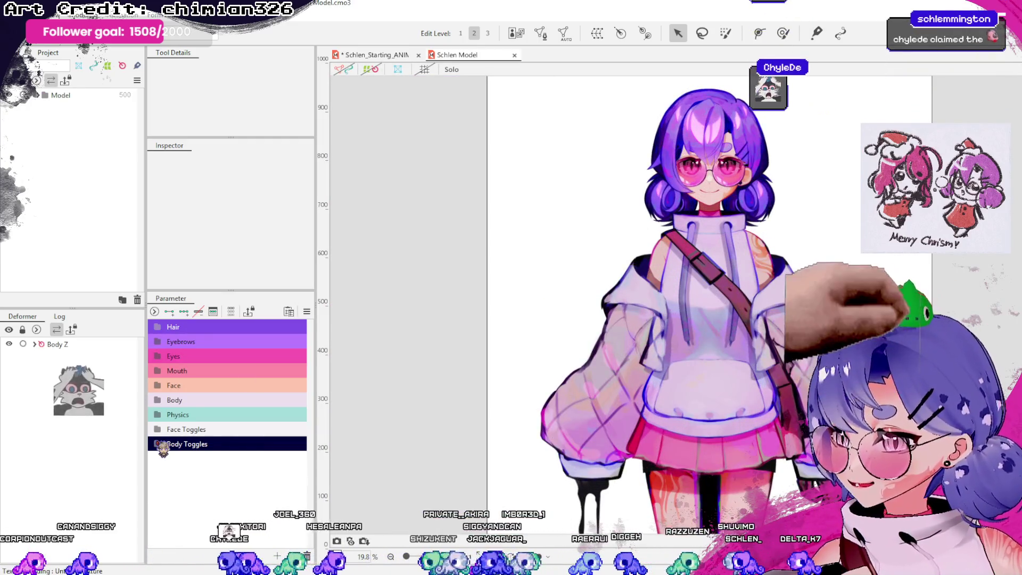
pyautogui.click(163, 443)
pyautogui.click(163, 428)
pyautogui.scroll(-3, 166, 405)
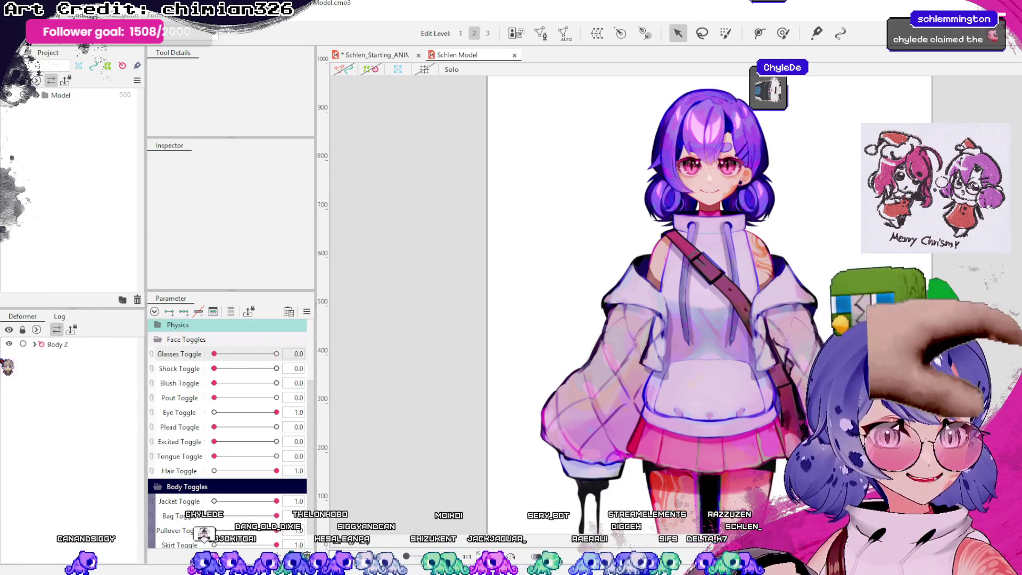
# - Try the Shock, Blush, Pout, Plead and Tongue face toggles on Schlen
pyautogui.moveTo(556, 196); pyautogui.dragTo(434, 198)
pyautogui.moveTo(214, 368); pyautogui.dragTo(276, 368)
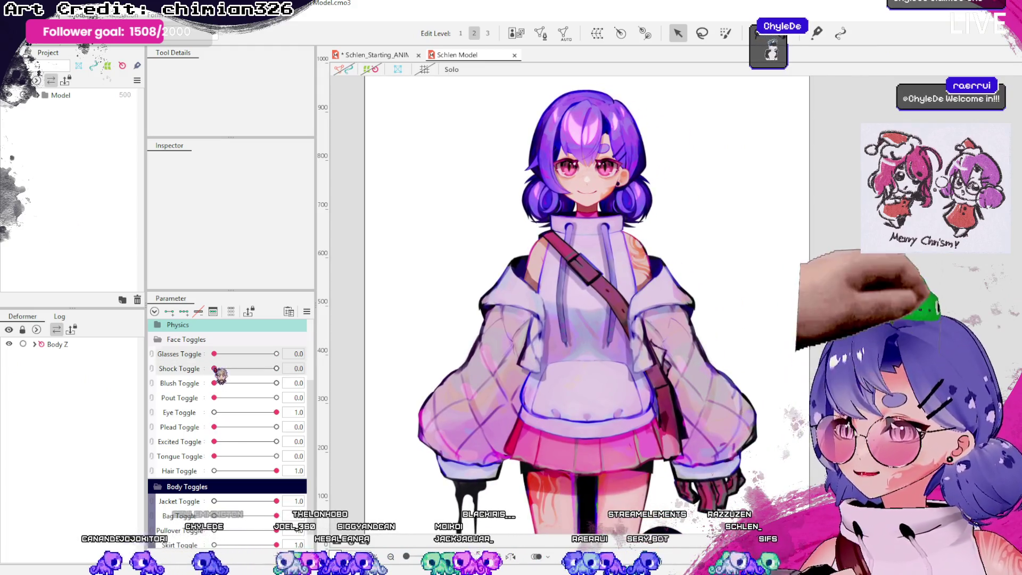
pyautogui.scroll(5, 593, 143)
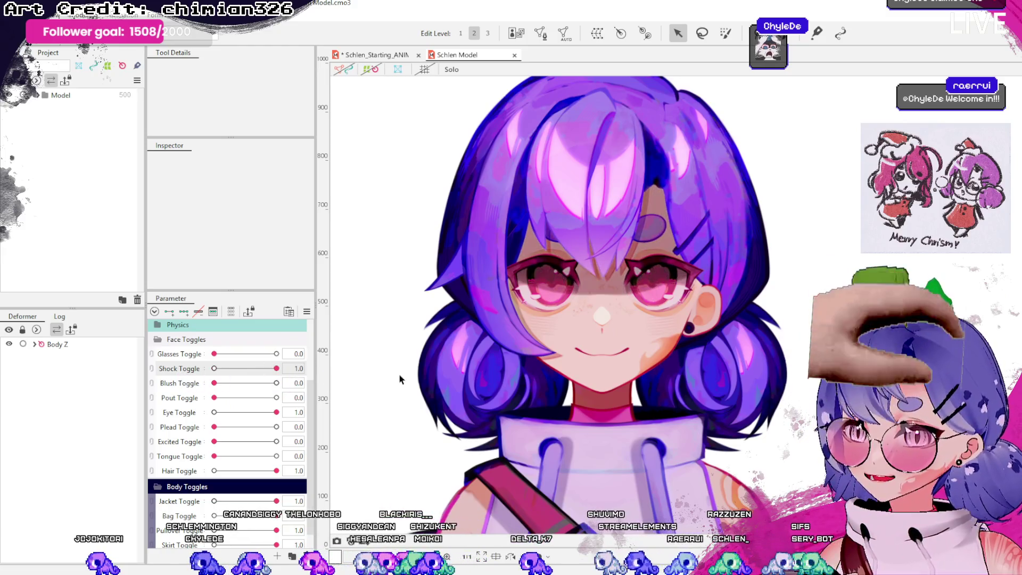
pyautogui.moveTo(214, 382)
pyautogui.mouseDown()
pyautogui.moveTo(276, 383)
pyautogui.moveTo(213, 383)
pyautogui.moveTo(346, 406)
pyautogui.mouseUp()
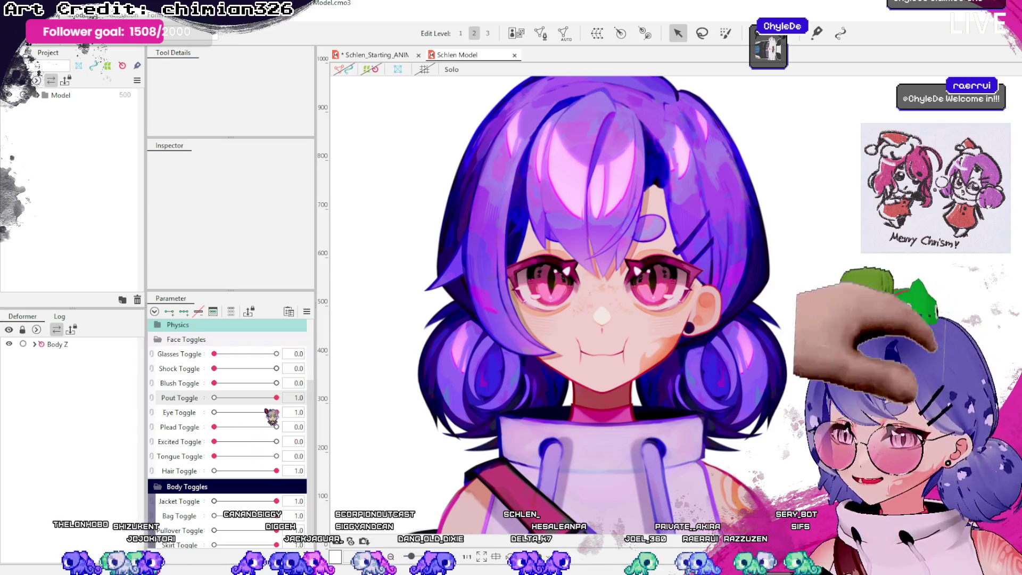
pyautogui.moveTo(277, 413)
pyautogui.mouseDown()
pyautogui.moveTo(214, 412)
pyautogui.moveTo(393, 440)
pyautogui.mouseUp()
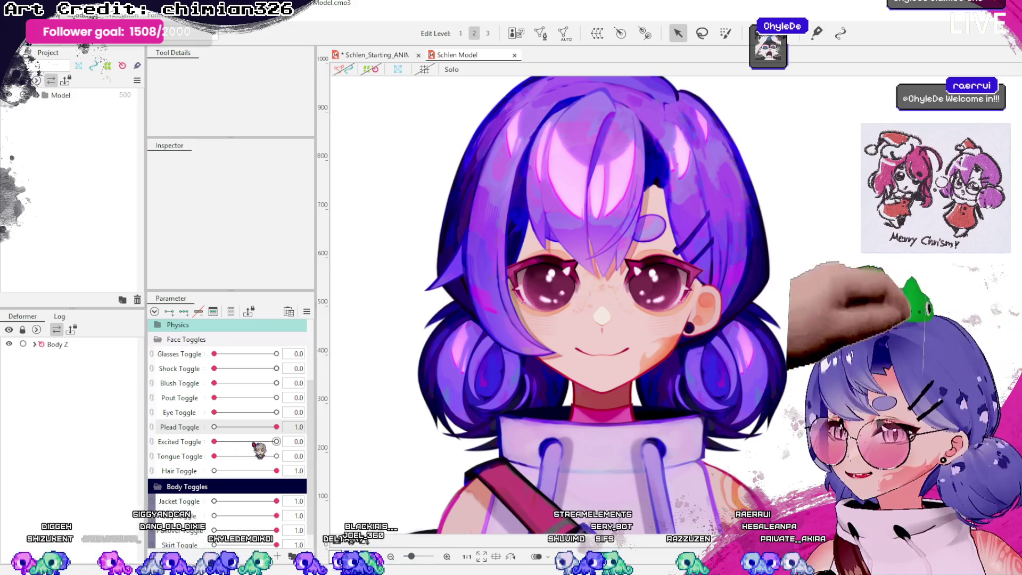
pyautogui.moveTo(276, 427)
pyautogui.mouseDown()
pyautogui.moveTo(214, 427)
pyautogui.moveTo(276, 412)
pyautogui.mouseUp()
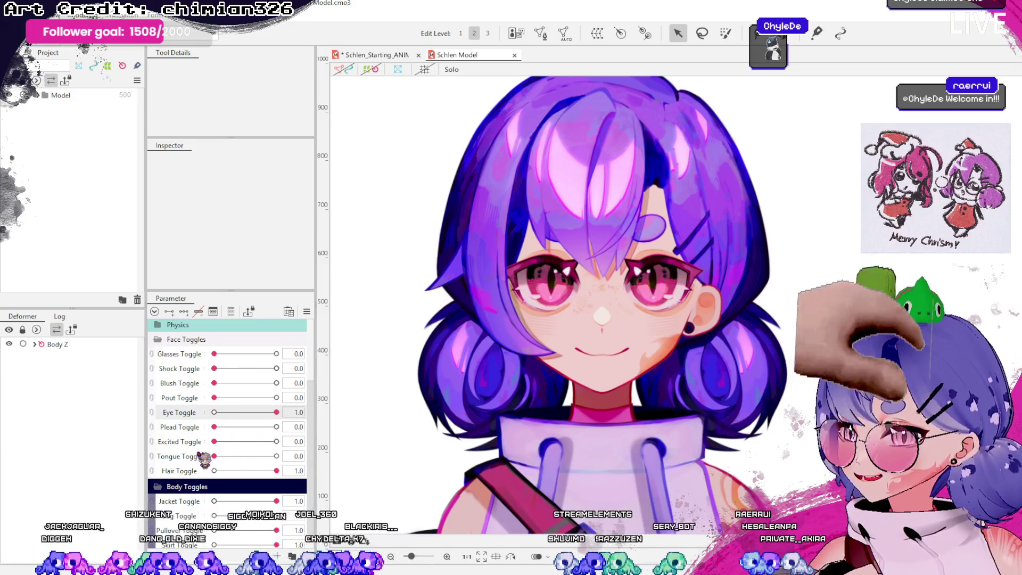
pyautogui.moveTo(214, 456); pyautogui.dragTo(276, 456)
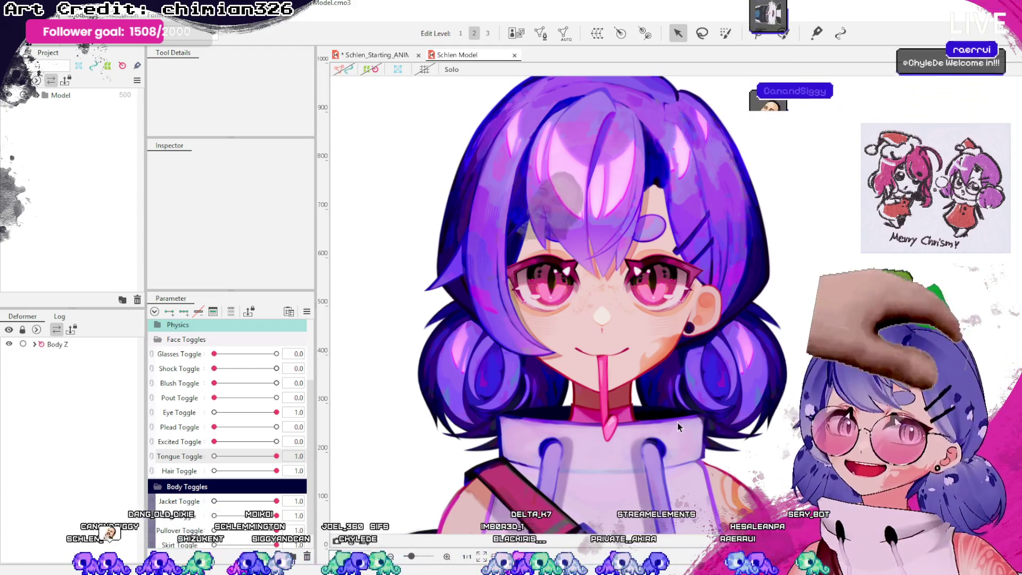
# - Add the Excited eye sparkles, switch off sparkles, tongue and hair, then restore Hair Toggle to 1.0
pyautogui.moveTo(611, 376); pyautogui.dragTo(598, 343)
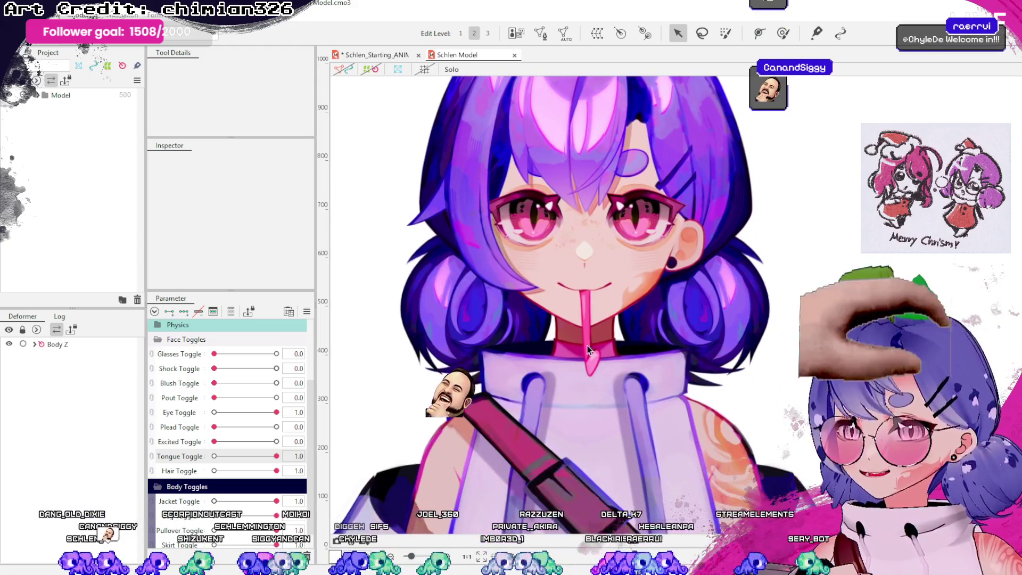
pyautogui.click(276, 441)
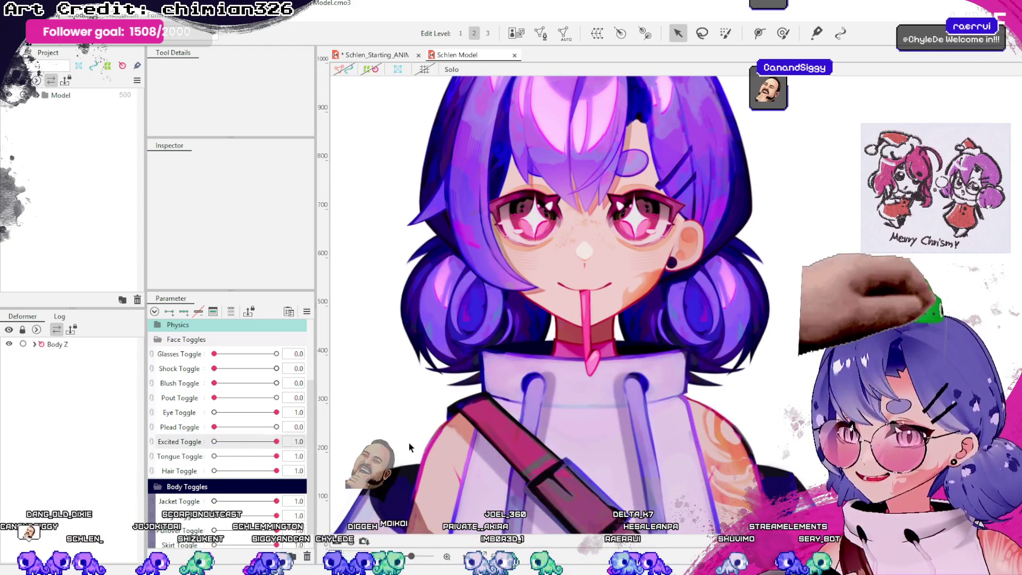
pyautogui.moveTo(696, 308); pyautogui.dragTo(705, 376)
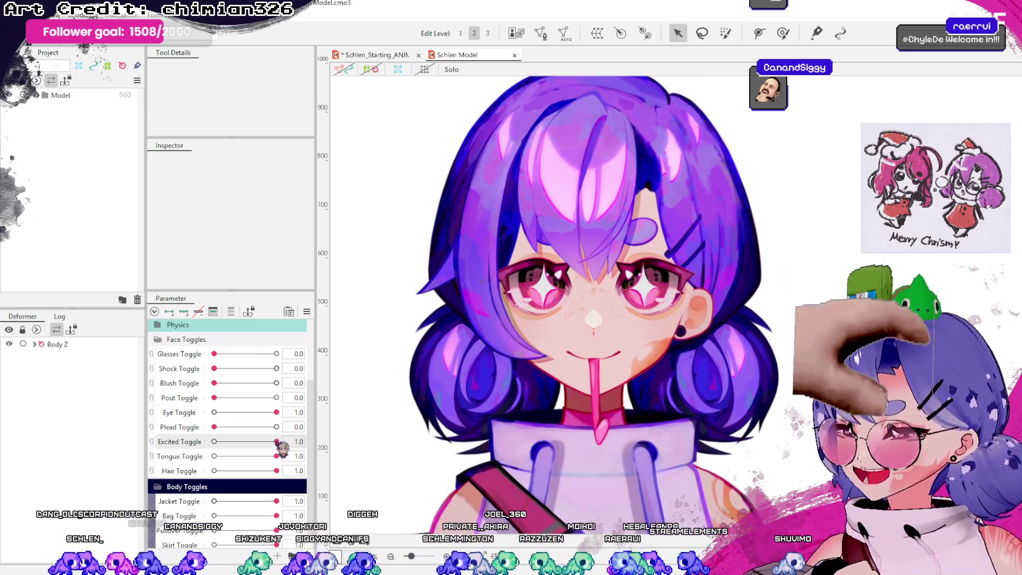
pyautogui.moveTo(277, 444); pyautogui.dragTo(276, 470)
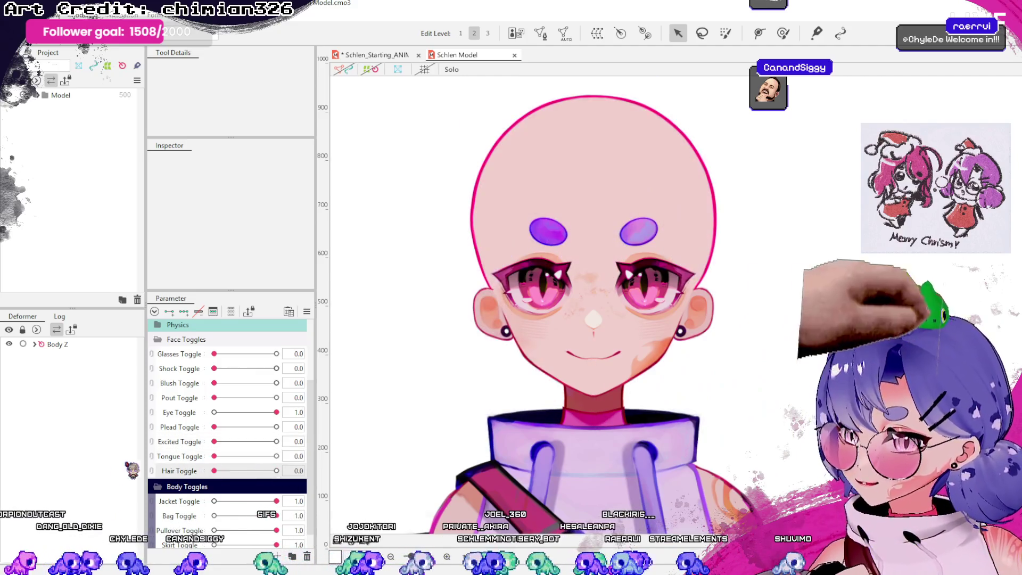
pyautogui.scroll(-2, 551, 295)
pyautogui.moveTo(242, 471)
pyautogui.mouseDown()
pyautogui.moveTo(276, 471)
pyautogui.moveTo(99, 495)
pyautogui.mouseUp()
pyautogui.scroll(-1, 229, 426)
pyautogui.scroll(-2, 538, 273)
pyautogui.scroll(2, 538, 273)
# - Turn off the bag strap and white pullover body toggles
pyautogui.scroll(-2, 604, 308)
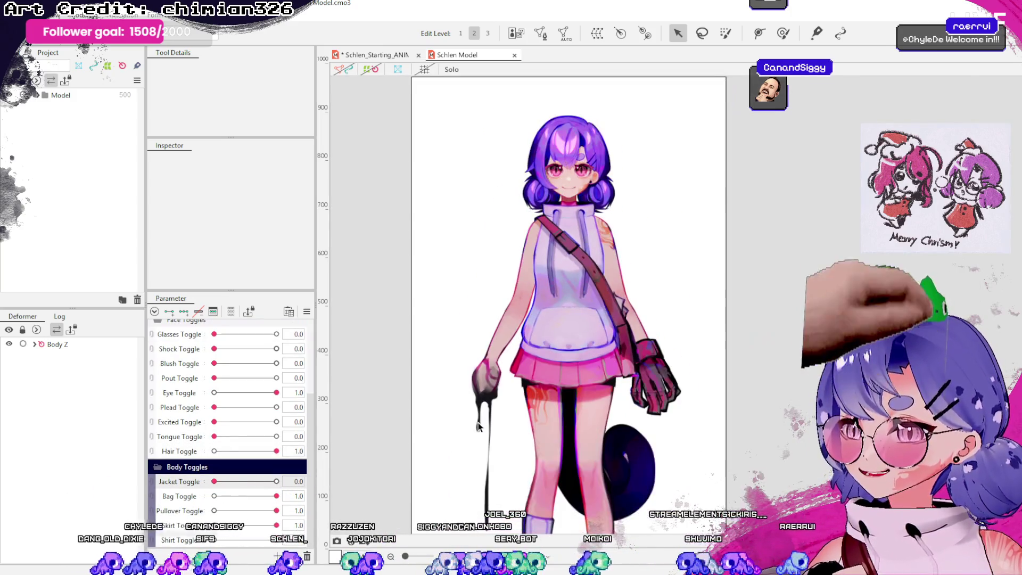
pyautogui.scroll(2, 547, 361)
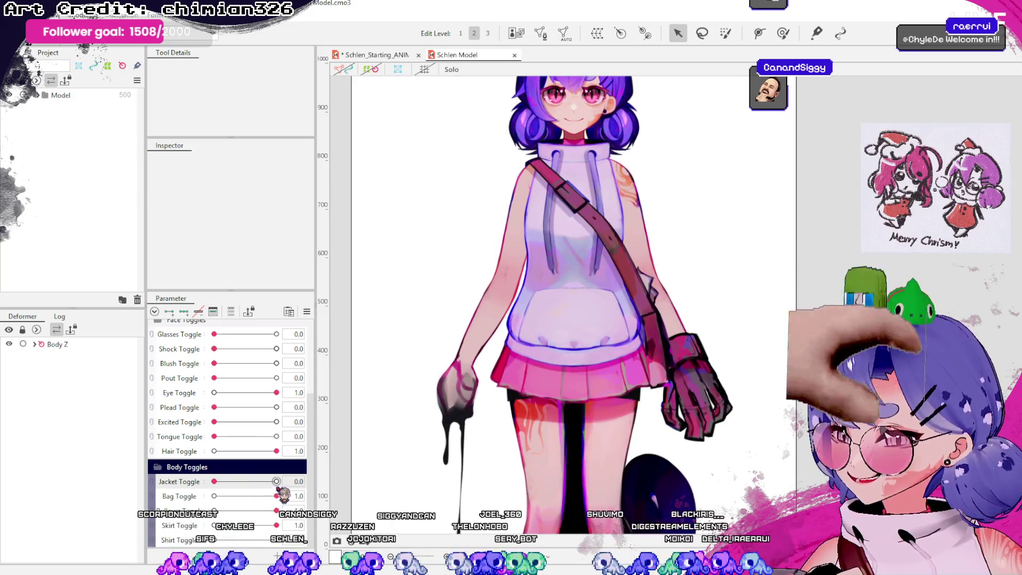
pyautogui.moveTo(277, 496); pyautogui.dragTo(213, 498)
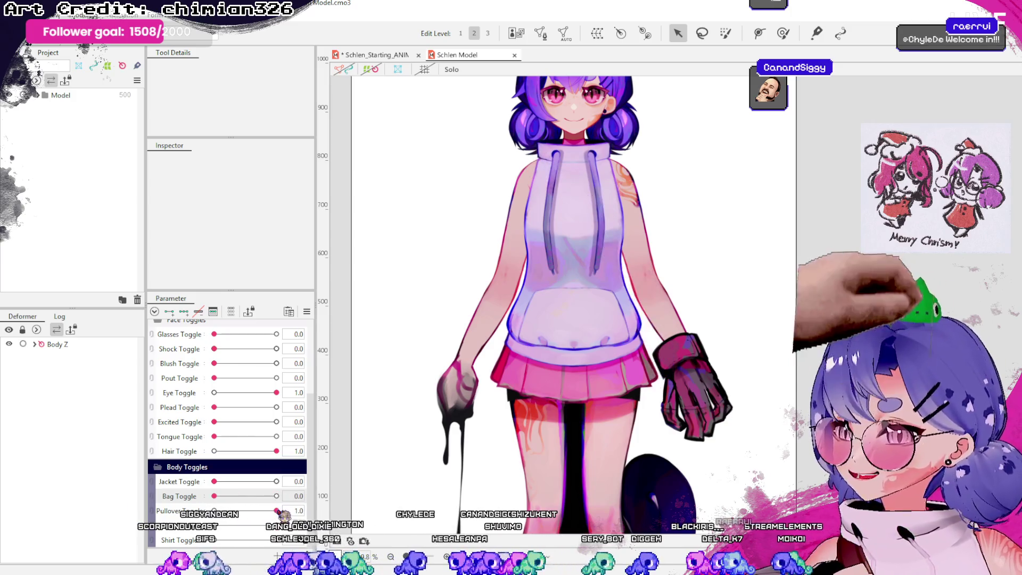
pyautogui.moveTo(278, 511); pyautogui.dragTo(214, 510)
pyautogui.scroll(-3, 581, 266)
pyautogui.scroll(-2, 625, 244)
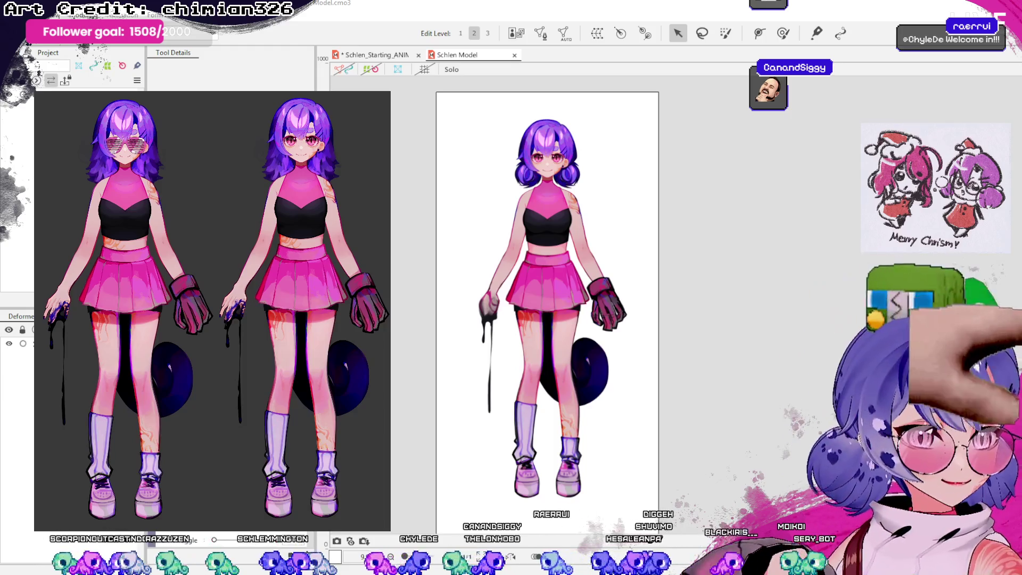
# - Fold away the Face Toggles and Body Toggles groups, then close the Schlen Model tab
pyautogui.scroll(2, 545, 179)
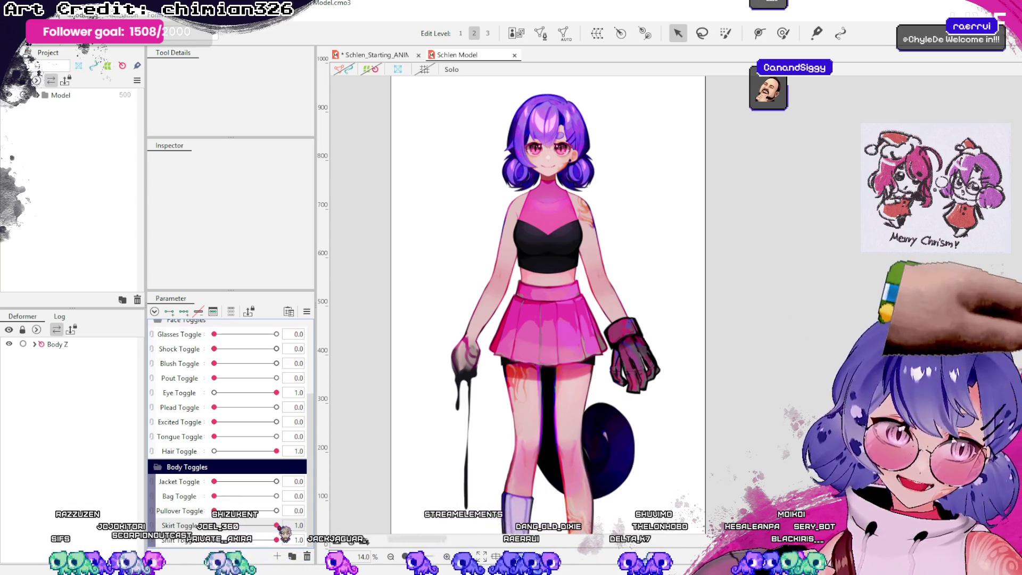
pyautogui.scroll(-1, 417, 410)
pyautogui.scroll(1, 401, 426)
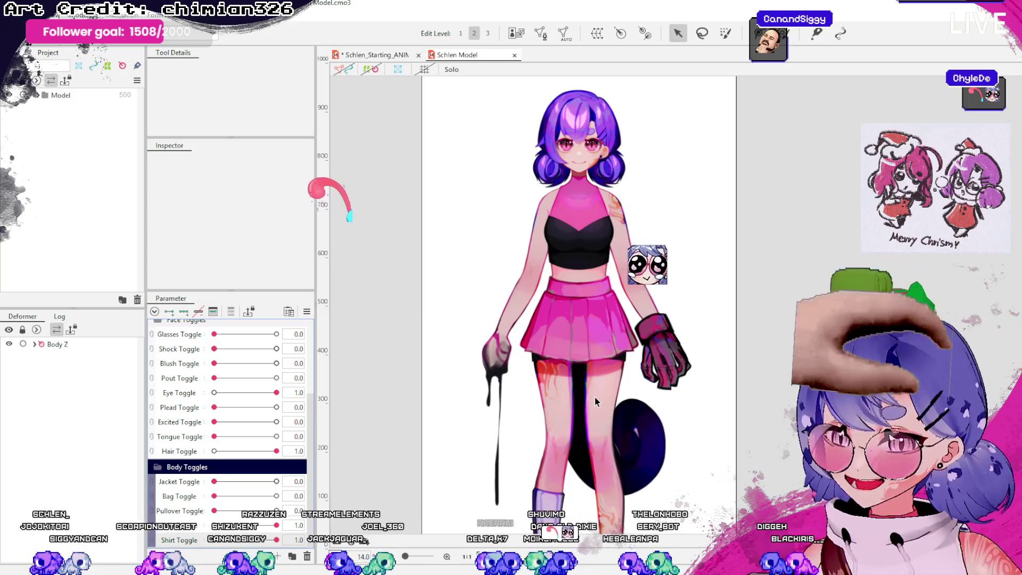
pyautogui.scroll(2, 568, 247)
pyautogui.scroll(2, 599, 191)
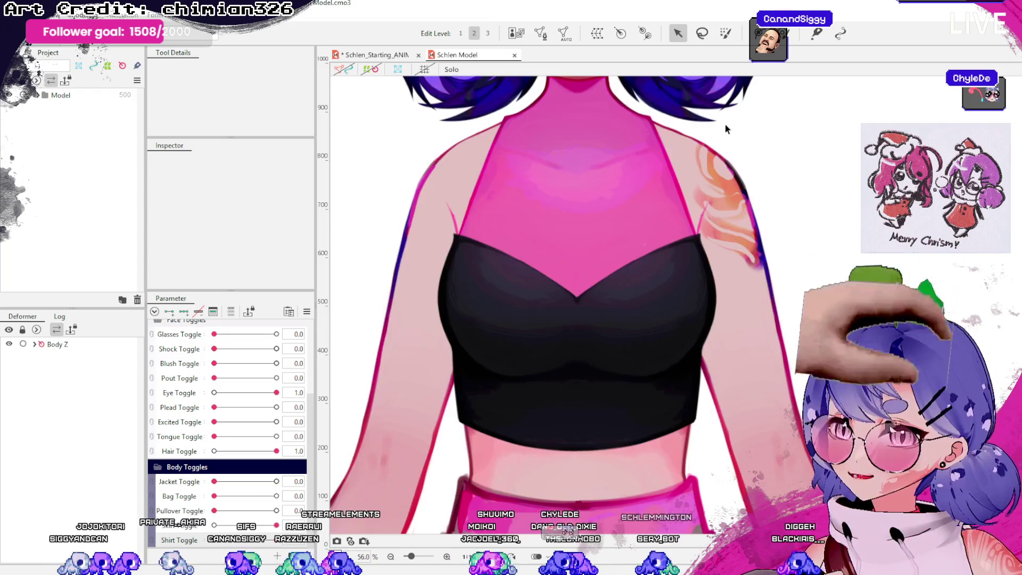
pyautogui.scroll(-4, 727, 129)
pyautogui.scroll(3, 722, 167)
pyautogui.scroll(-1, 716, 299)
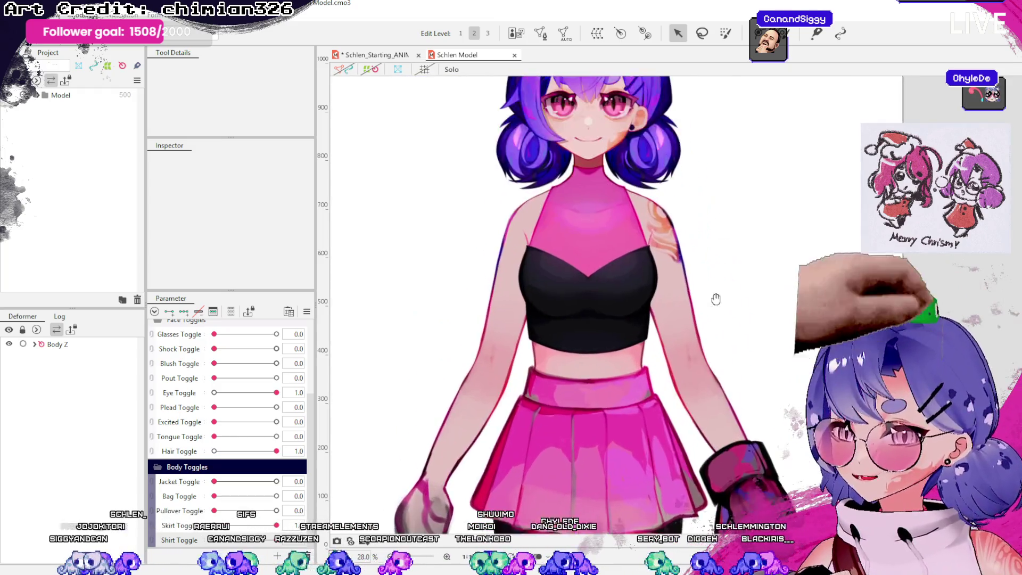
pyautogui.scroll(-1, 716, 299)
pyautogui.scroll(3, 222, 506)
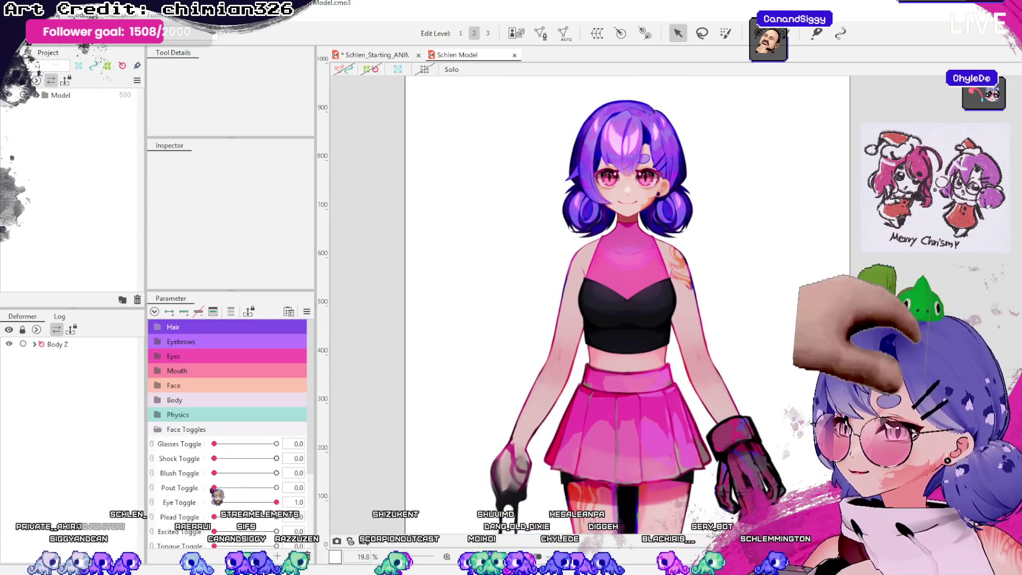
pyautogui.click(163, 430)
pyautogui.click(170, 444)
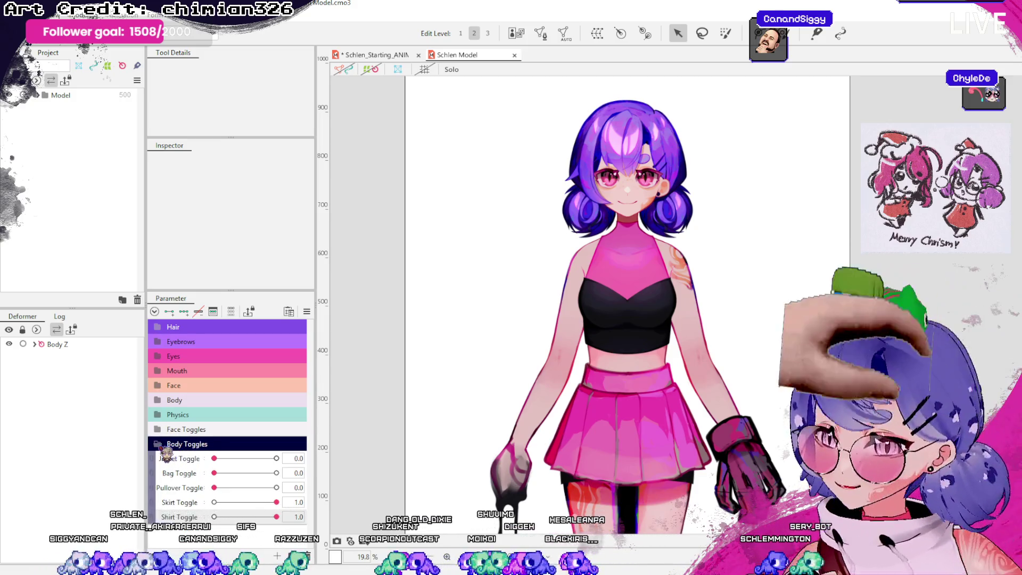
pyautogui.click(171, 443)
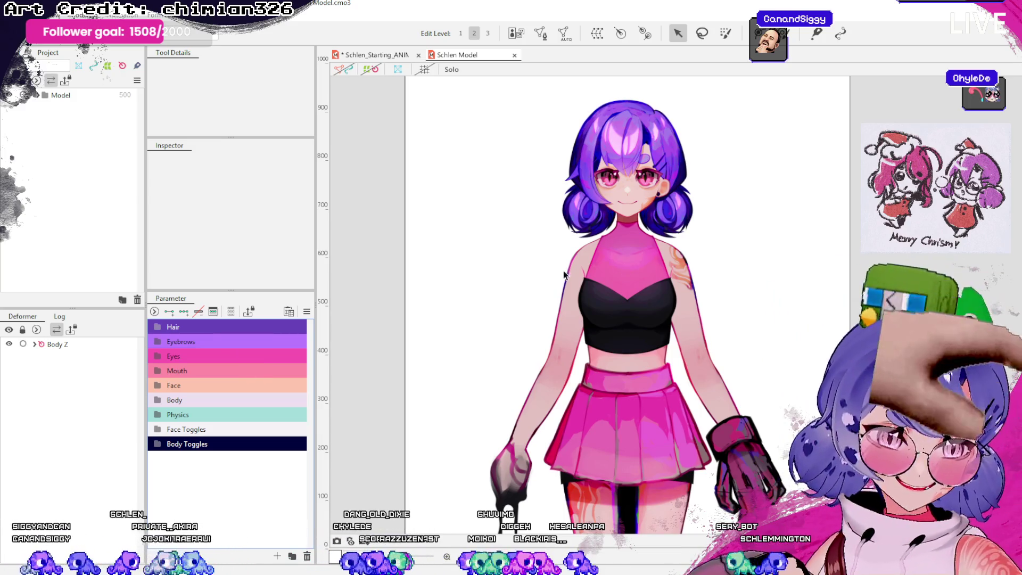
pyautogui.click(515, 55)
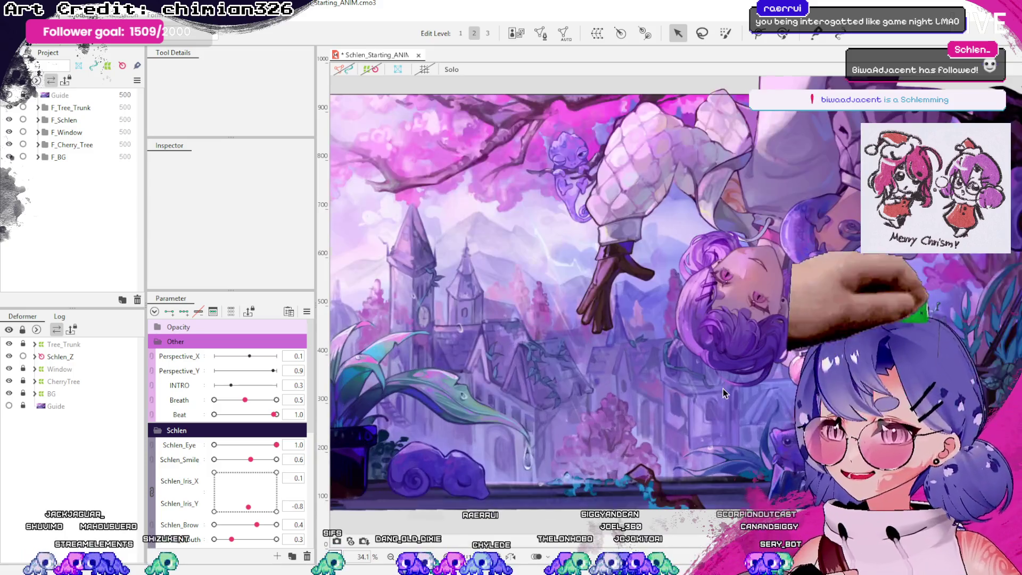
pyautogui.moveTo(723, 388)
pyautogui.mouseDown()
pyautogui.moveTo(748, 370)
pyautogui.moveTo(748, 379)
pyautogui.mouseUp()
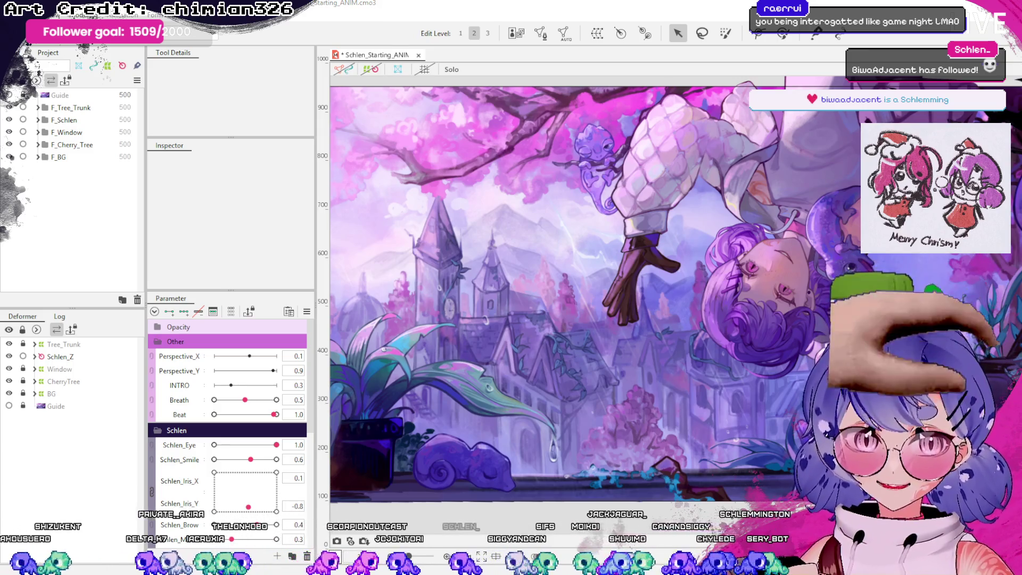
# - Zoom and pan the canvas across the window scene to frame Schlen
pyautogui.scroll(-1, 806, 335)
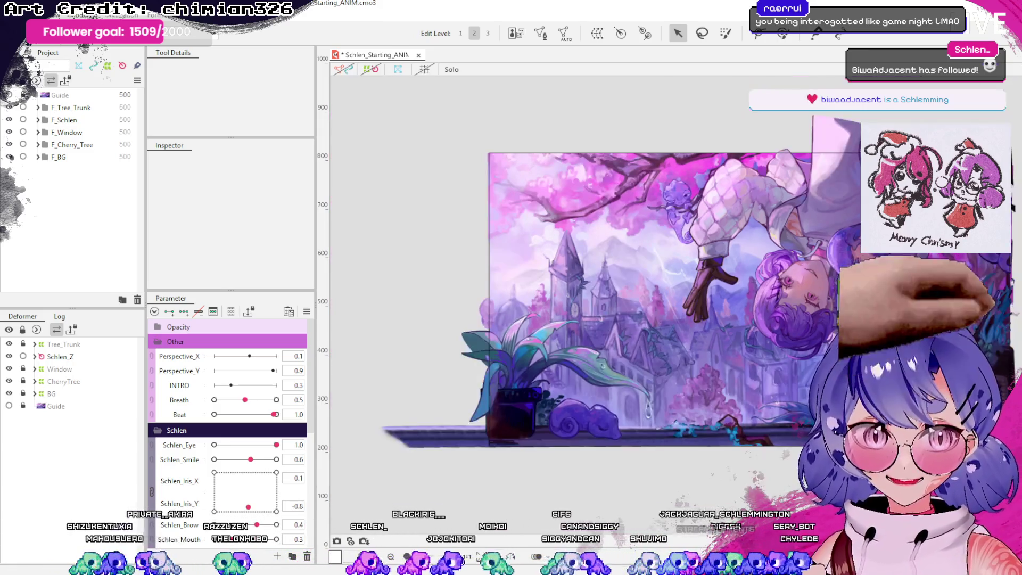
pyautogui.scroll(2, 806, 335)
pyautogui.scroll(1, 792, 338)
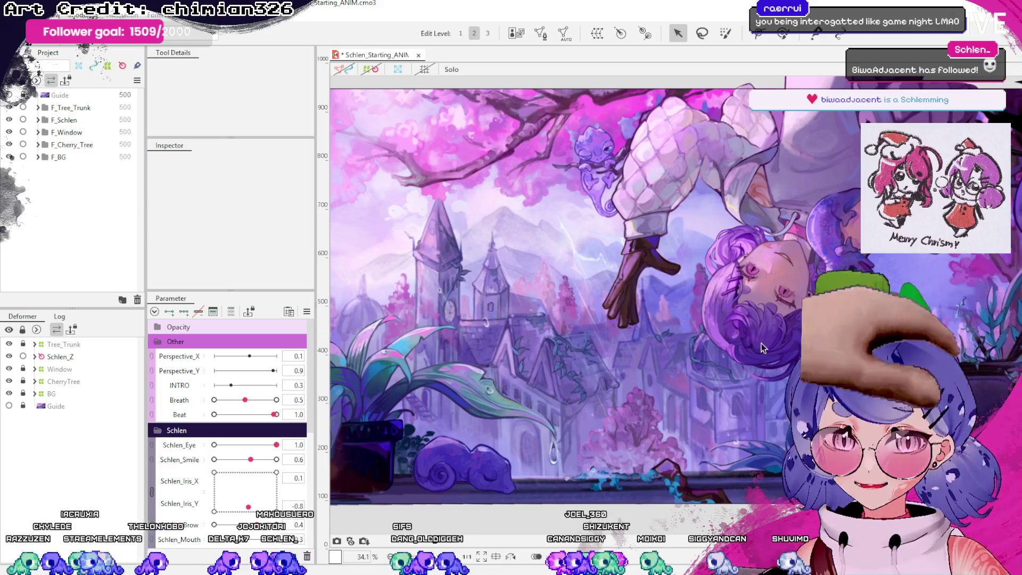
pyautogui.scroll(-2, 639, 346)
pyautogui.moveTo(659, 340); pyautogui.dragTo(777, 358)
pyautogui.scroll(2, 761, 360)
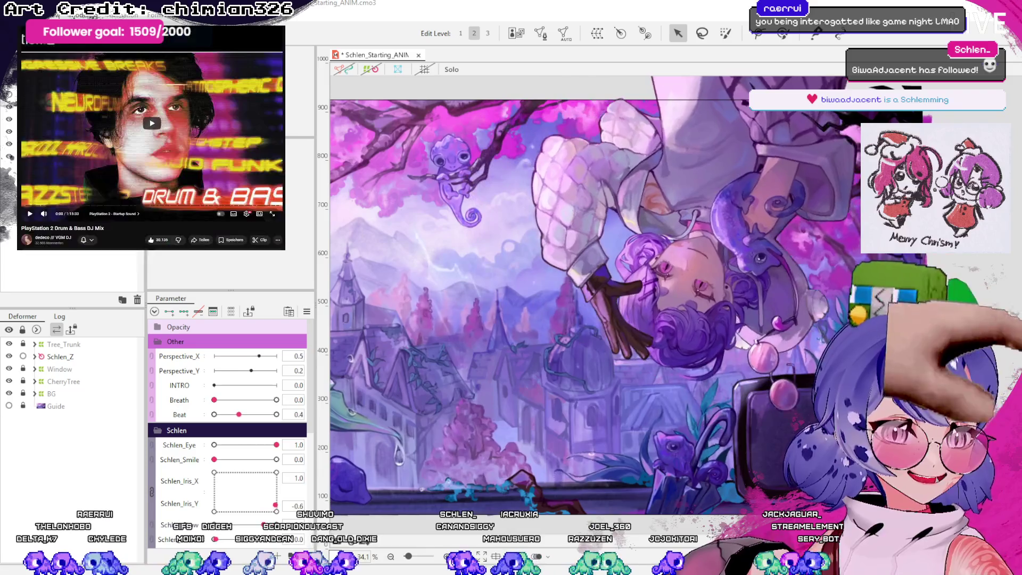
pyautogui.scroll(-5, 151, 133)
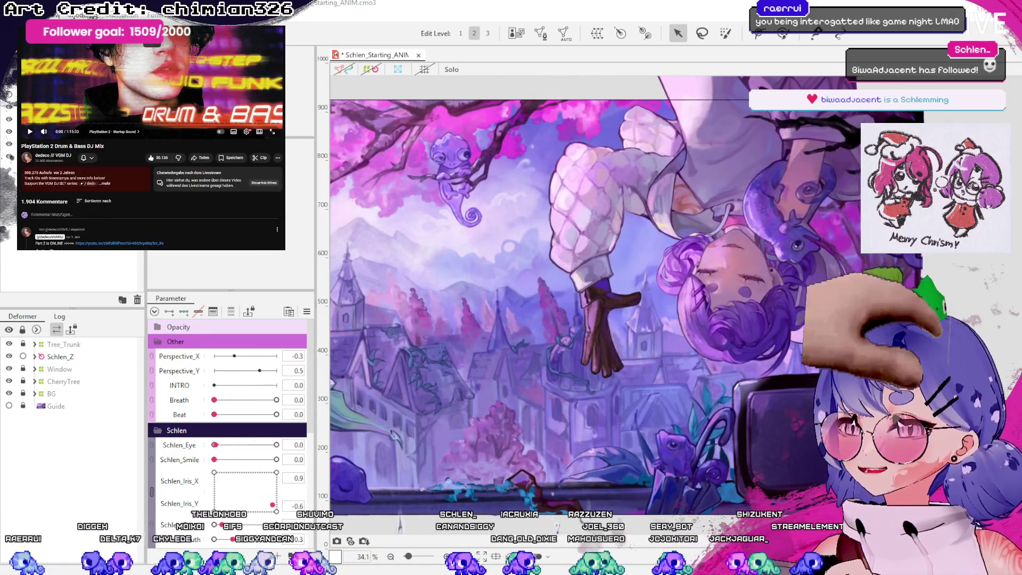
pyautogui.scroll(5, 151, 133)
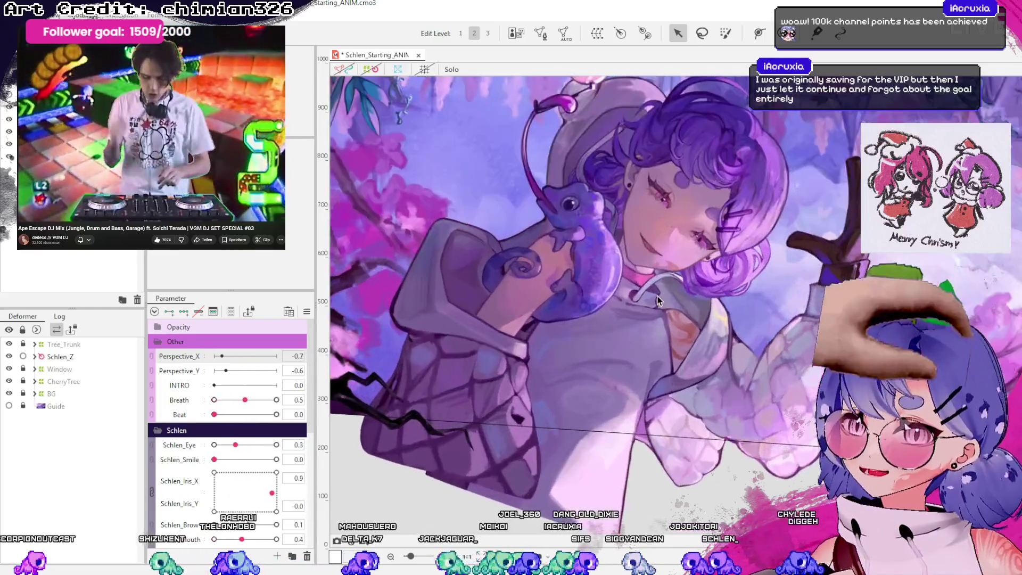
pyautogui.scroll(-10, 298, 431)
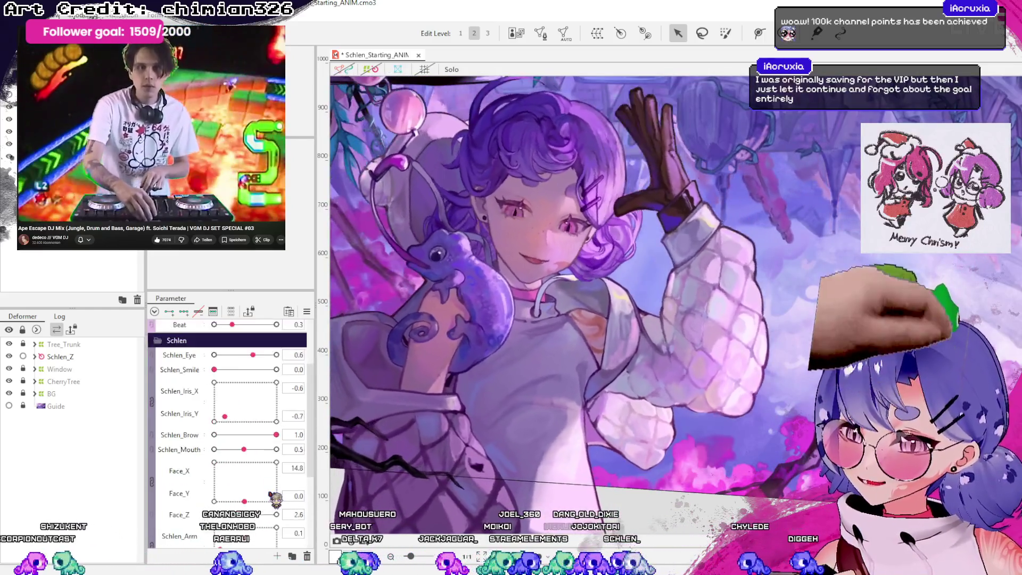
pyautogui.scroll(3, 228, 463)
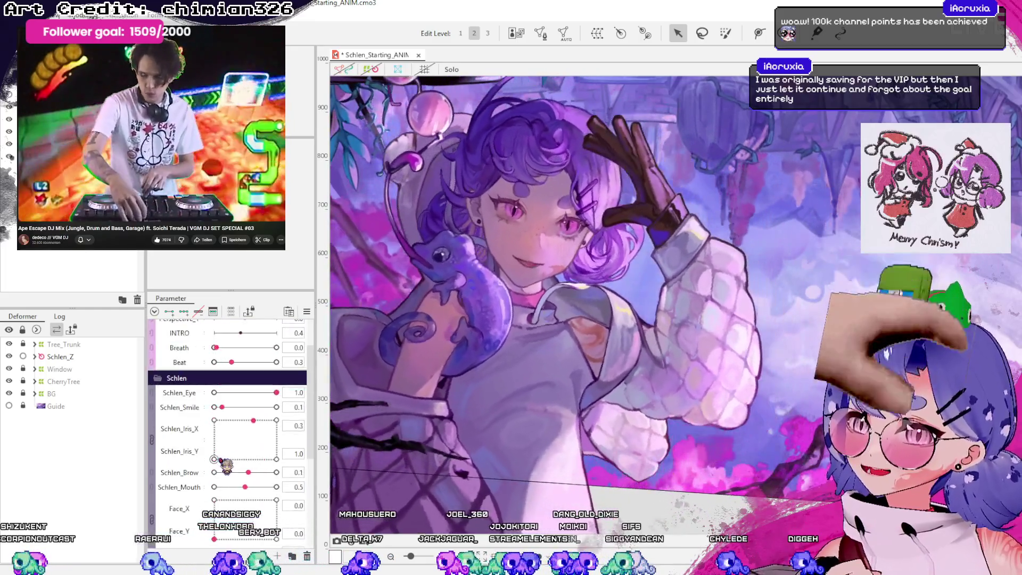
pyautogui.scroll(3, 225, 459)
pyautogui.scroll(-3, 225, 459)
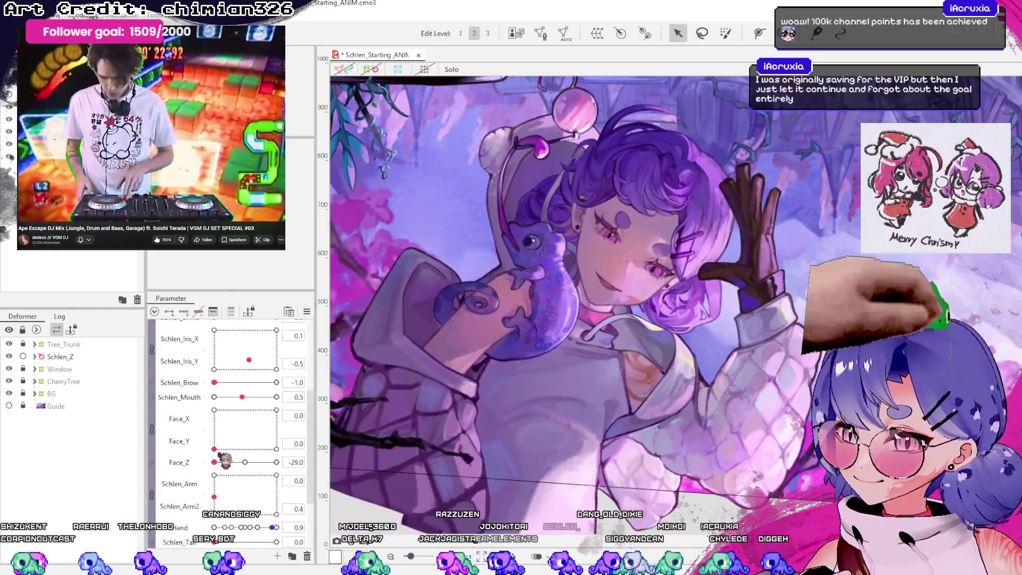
pyautogui.scroll(-2, 229, 468)
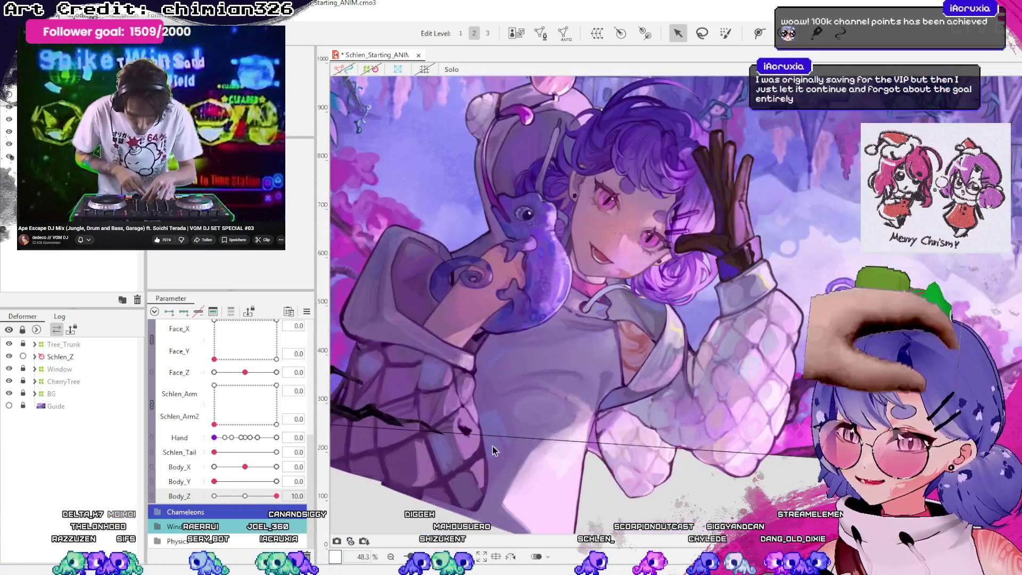
pyautogui.scroll(-2, 484, 391)
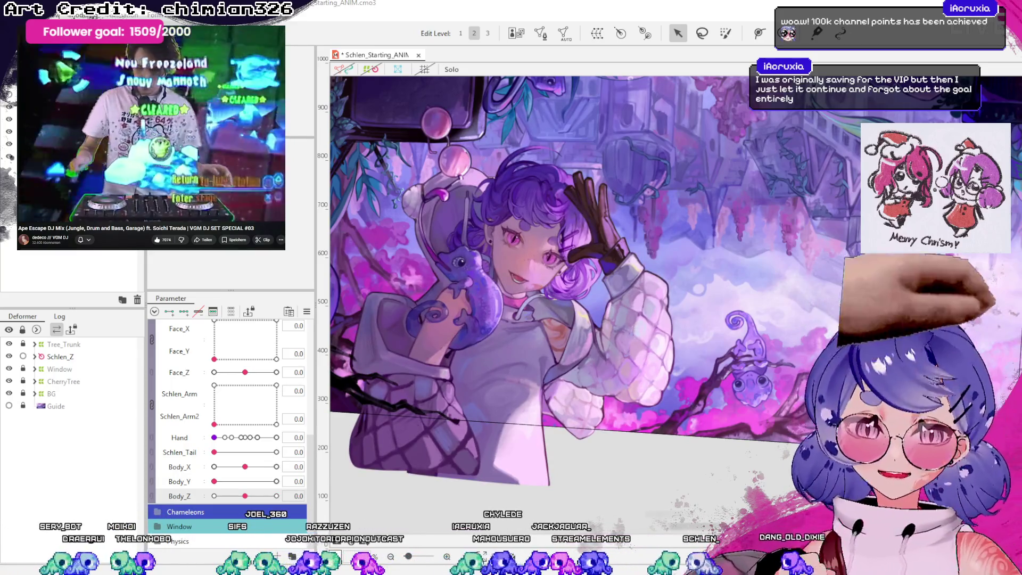
pyautogui.scroll(-5, 229, 426)
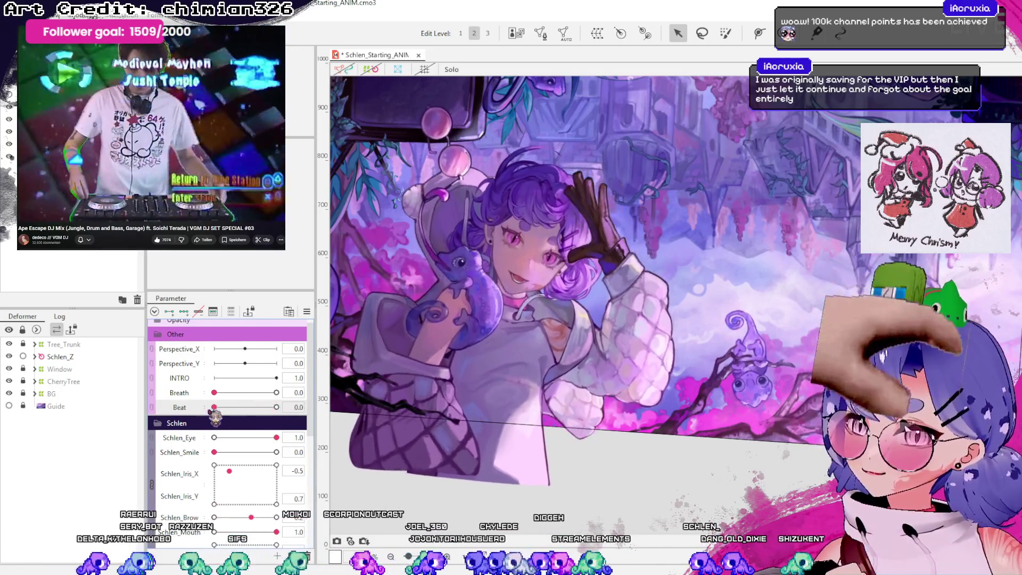
# - Lower the Beat parameter to about 0.2
pyautogui.moveTo(276, 407)
pyautogui.mouseDown()
pyautogui.moveTo(228, 407)
pyautogui.moveTo(222, 422)
pyautogui.moveTo(150, 443)
pyautogui.mouseUp()
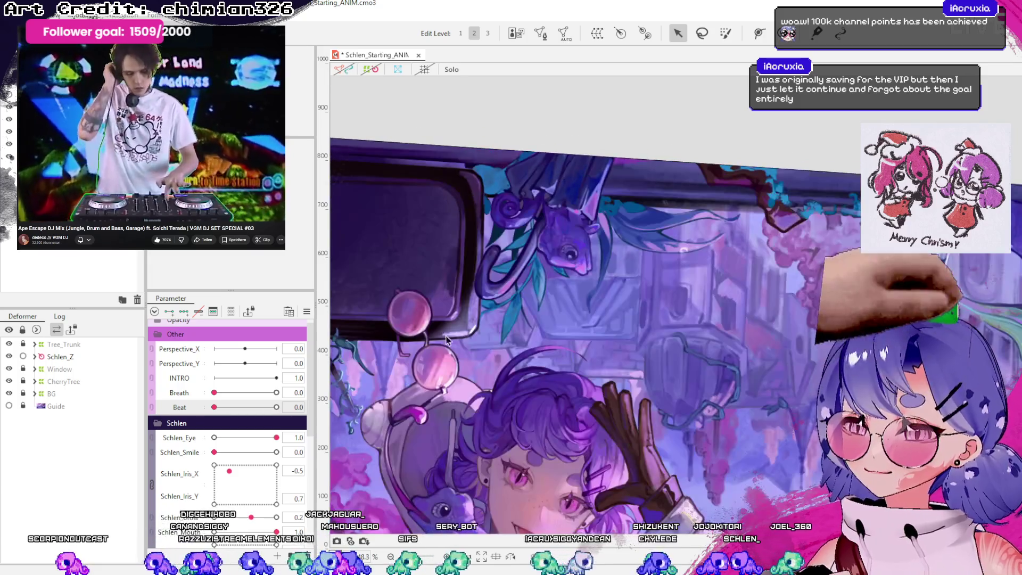
pyautogui.scroll(-5, 259, 435)
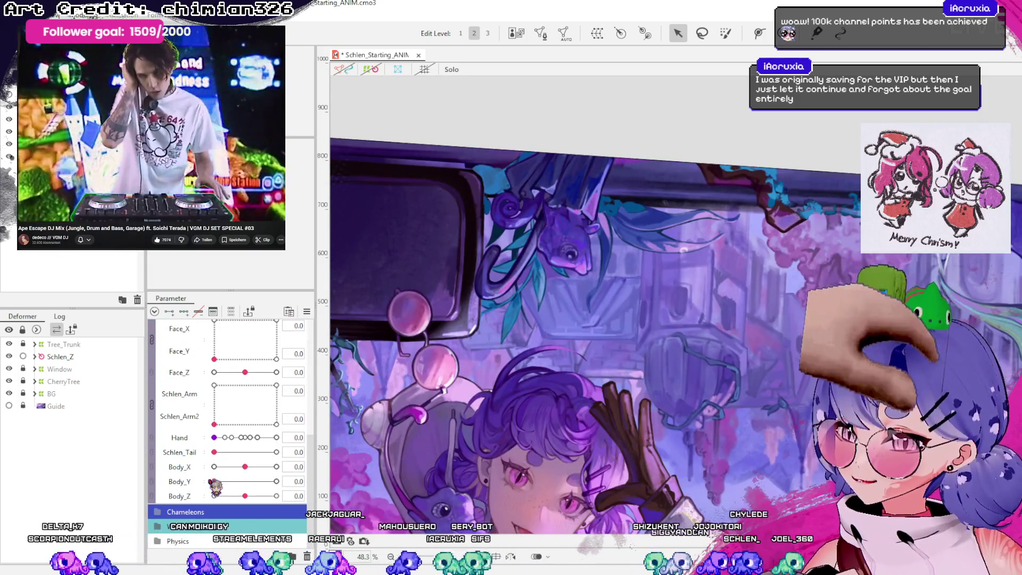
pyautogui.scroll(-3, 232, 426)
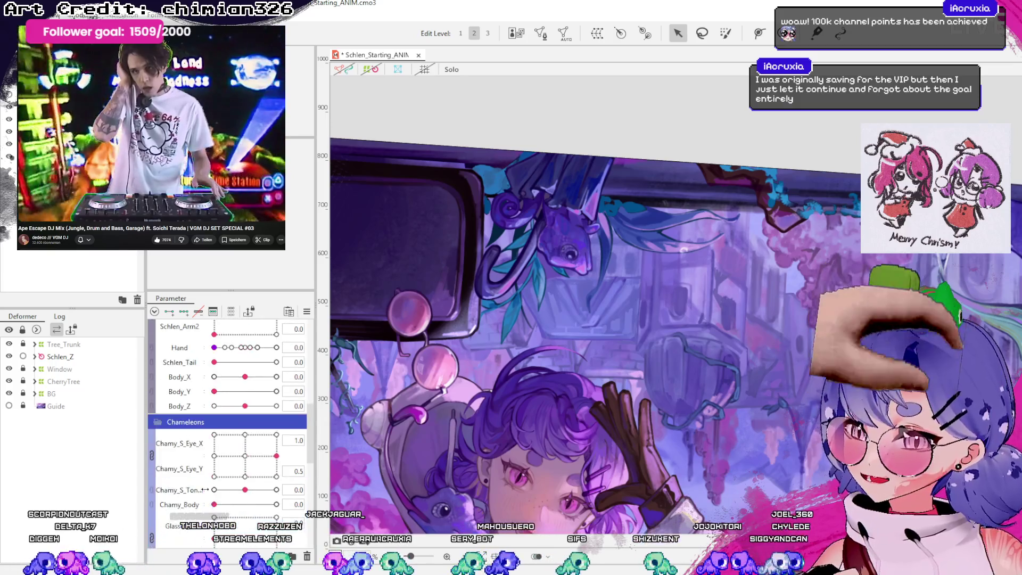
# - Drag the Breath slider to preview Schlen's breathing motion
pyautogui.scroll(-3, 231, 426)
pyautogui.scroll(-2, 231, 425)
pyautogui.scroll(3, 207, 492)
pyautogui.scroll(3, 197, 473)
pyautogui.scroll(3, 187, 454)
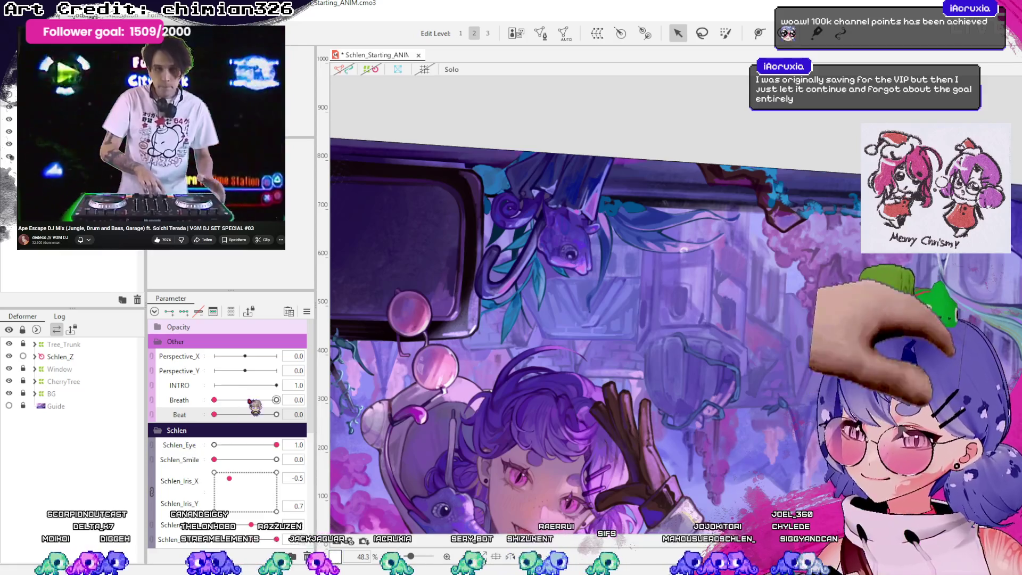
pyautogui.scroll(-2, 573, 147)
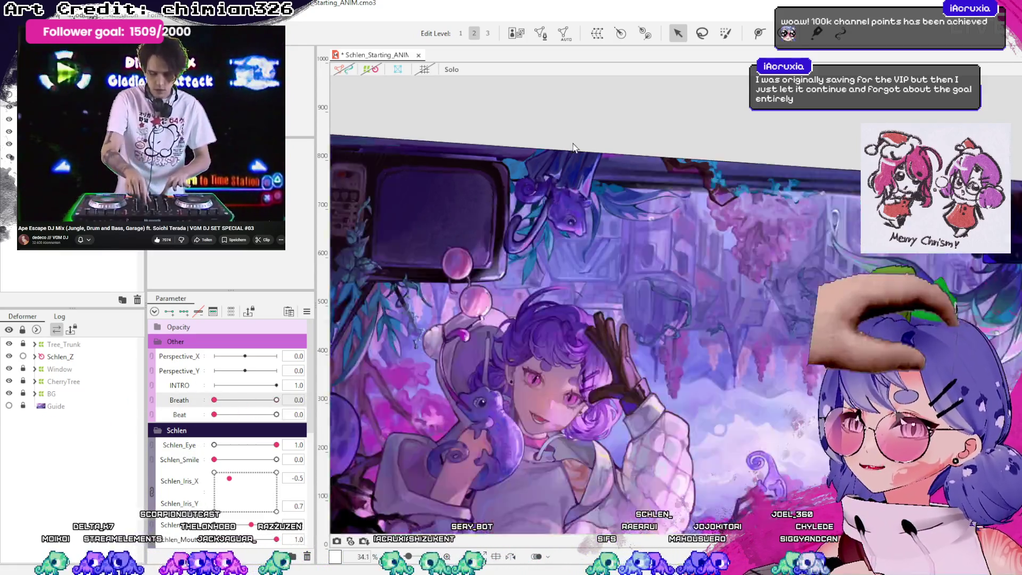
pyautogui.moveTo(215, 399)
pyautogui.mouseDown()
pyautogui.moveTo(268, 400)
pyautogui.moveTo(205, 425)
pyautogui.mouseUp()
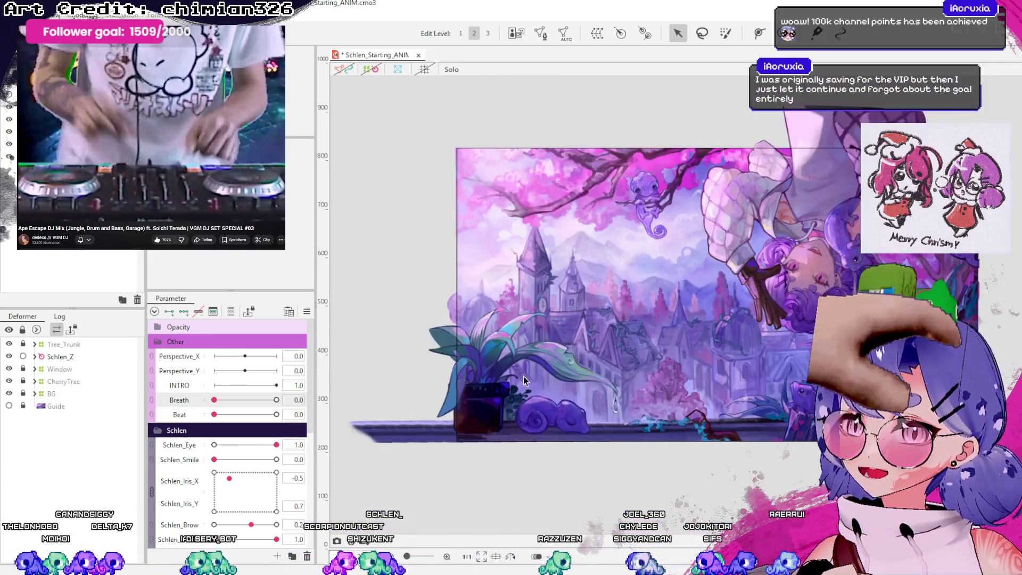
pyautogui.scroll(-10, 229, 415)
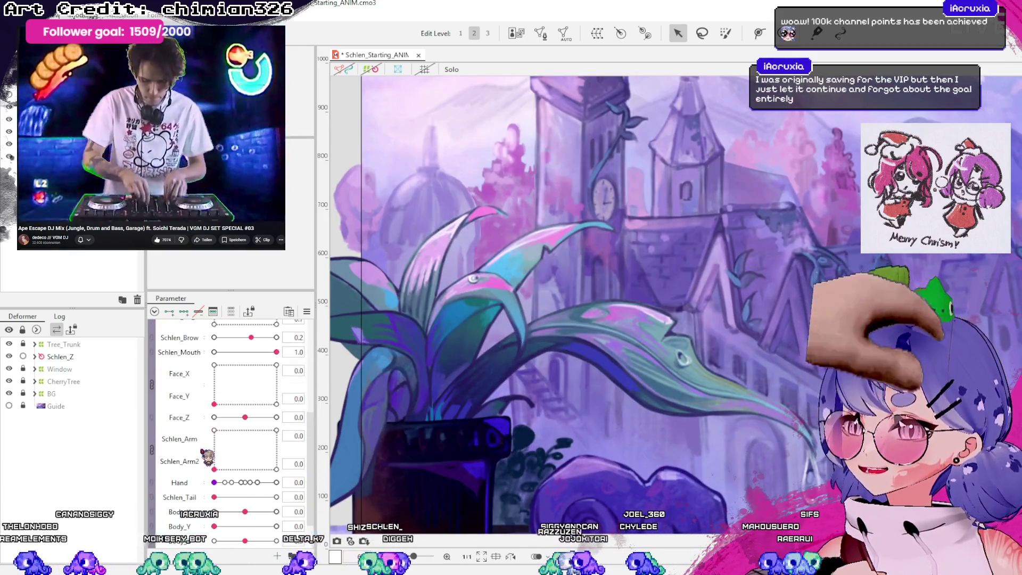
# - Test the raindrops with Rain_Pot and Rain_Window, raising window rain to 0.5
pyautogui.scroll(-3, 229, 415)
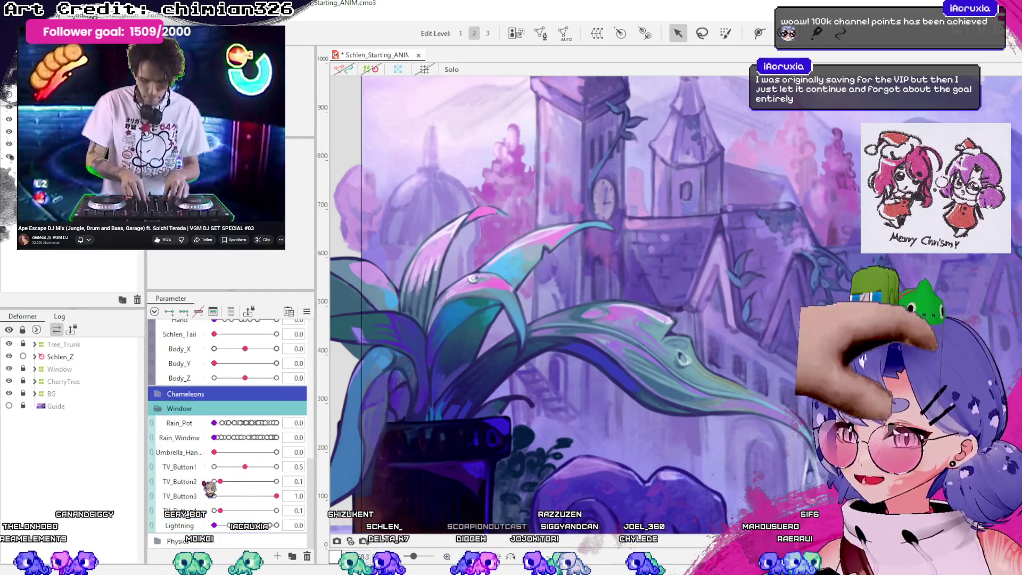
pyautogui.moveTo(214, 423)
pyautogui.mouseDown()
pyautogui.moveTo(257, 422)
pyautogui.moveTo(234, 422)
pyautogui.mouseUp()
pyautogui.scroll(-2, 670, 343)
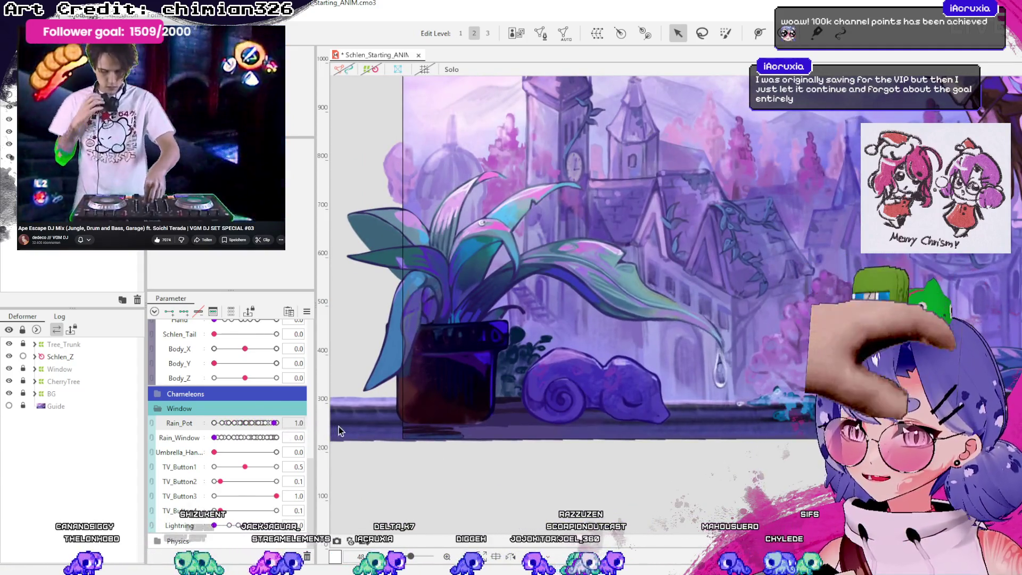
pyautogui.moveTo(293, 437); pyautogui.dragTo(340, 438)
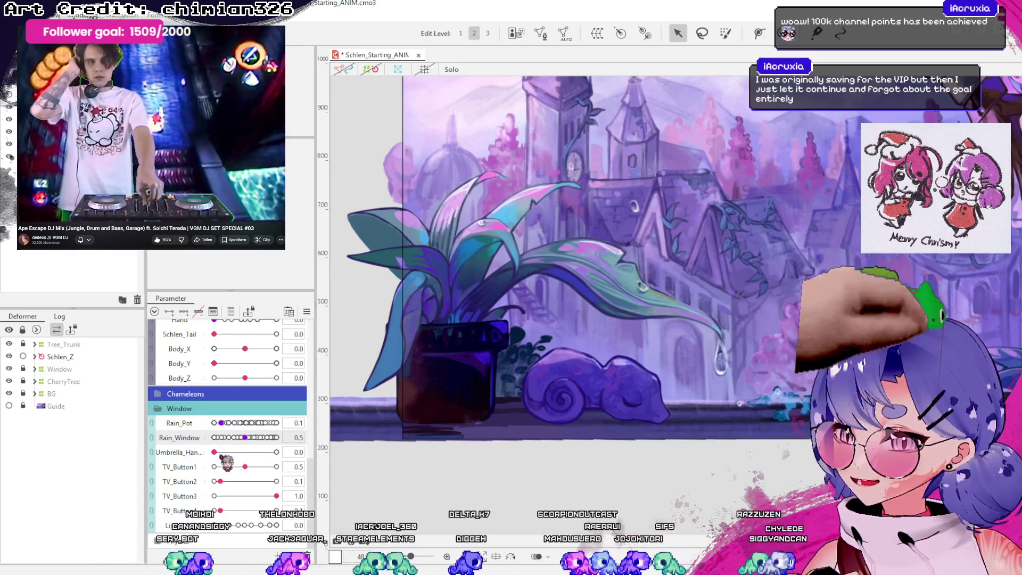
pyautogui.click(268, 452)
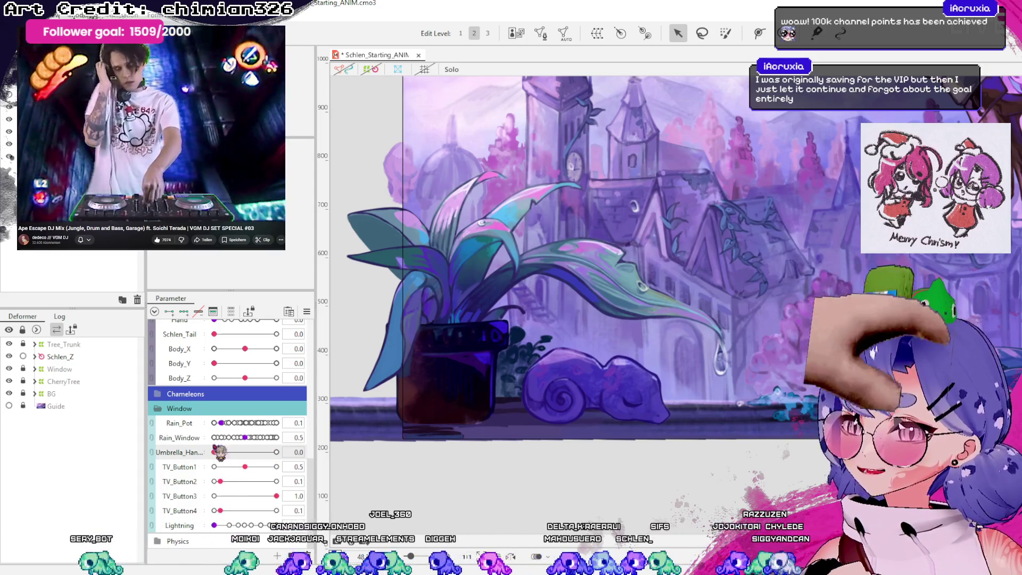
pyautogui.moveTo(281, 423); pyautogui.dragTo(282, 423)
# - Sway the plant pot with Plant_Pot_P, pushing it to its maximum
pyautogui.scroll(-5, 282, 423)
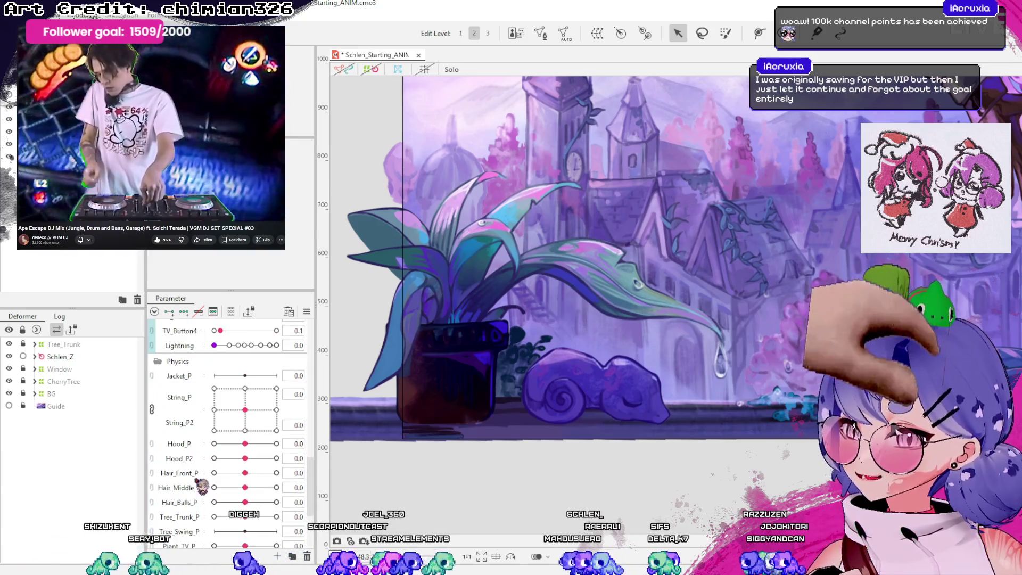
pyautogui.scroll(-1, 209, 485)
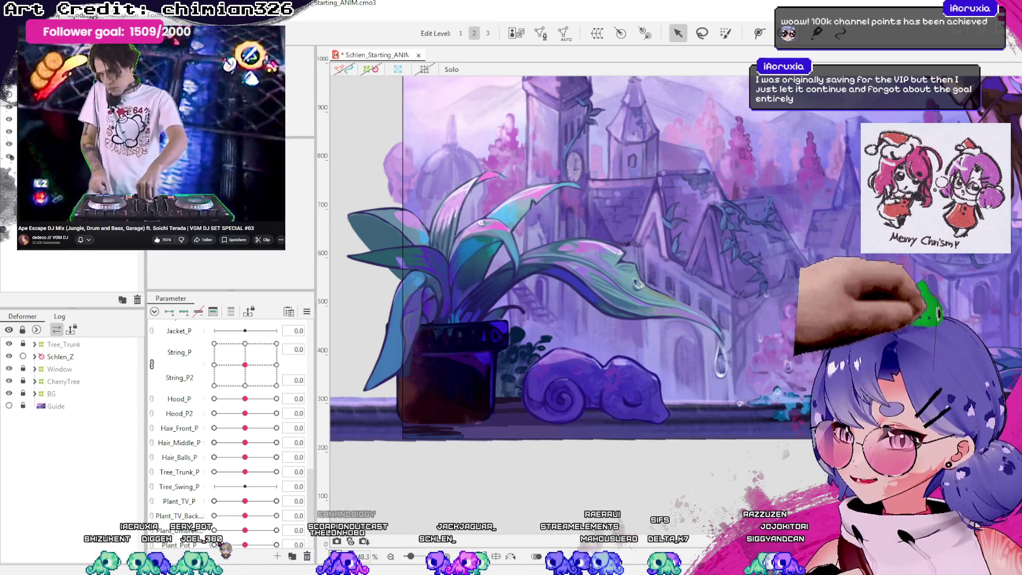
pyautogui.scroll(-1, 214, 529)
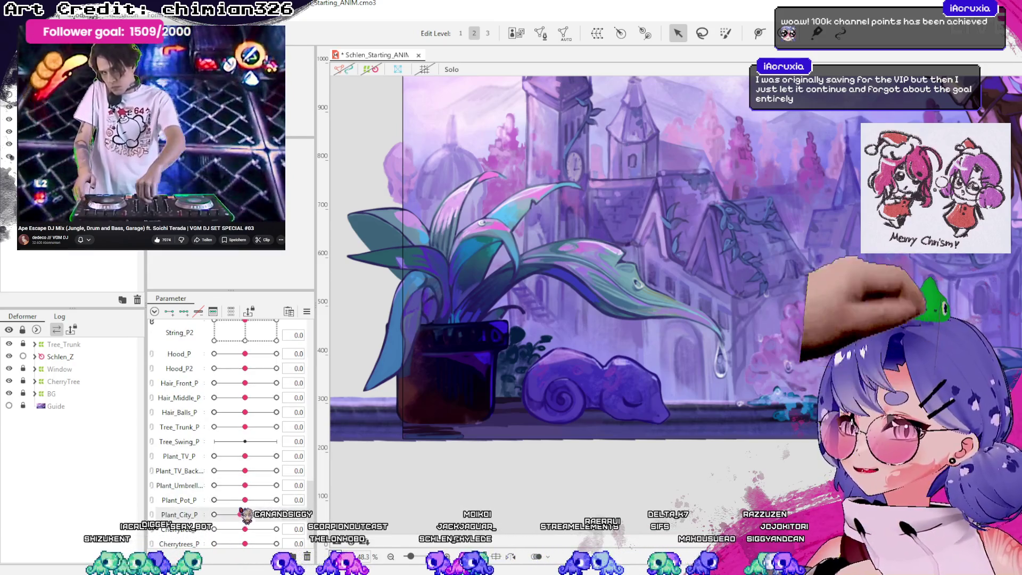
pyautogui.moveTo(245, 500)
pyautogui.mouseDown()
pyautogui.moveTo(260, 499)
pyautogui.moveTo(245, 500)
pyautogui.mouseUp()
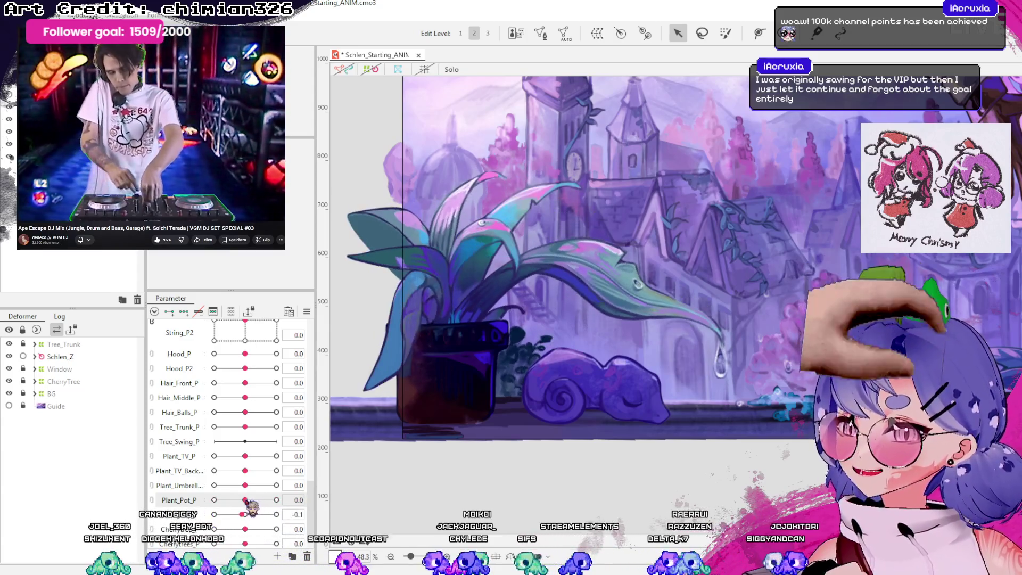
pyautogui.moveTo(245, 500)
pyautogui.mouseDown()
pyautogui.moveTo(292, 512)
pyautogui.moveTo(244, 500)
pyautogui.mouseUp()
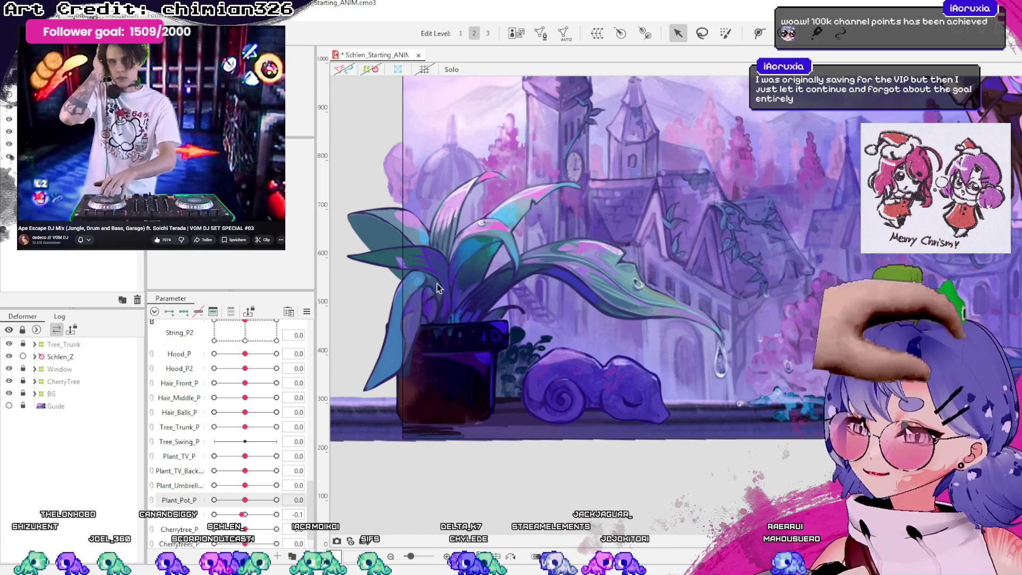
pyautogui.scroll(-5, 444, 267)
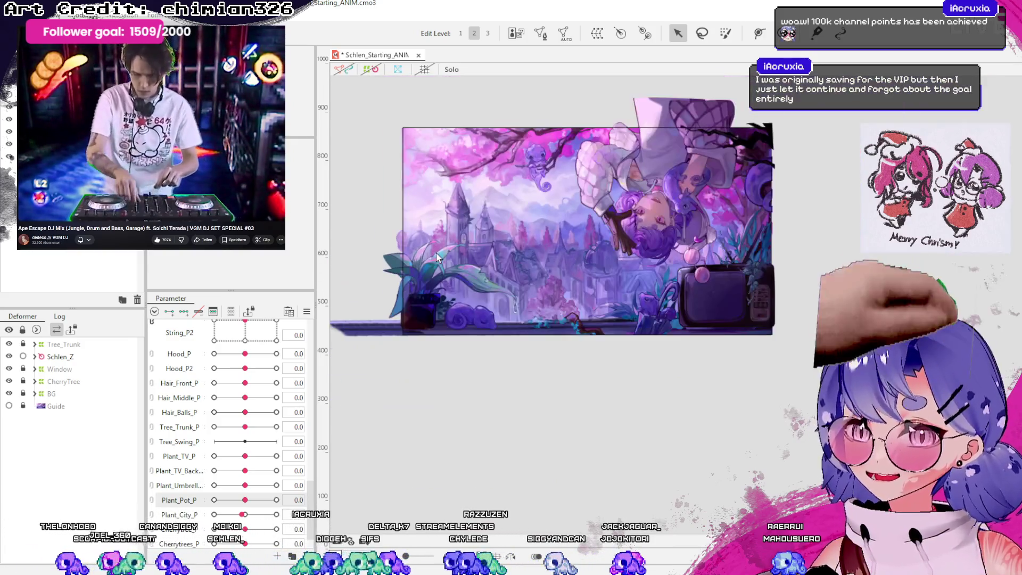
# - Nudge the Hand slider and drag the Schlen_Arm/Schlen_Arm2 pad to re-pose the dangling arm
pyautogui.scroll(3, 436, 257)
pyautogui.scroll(3, 424, 314)
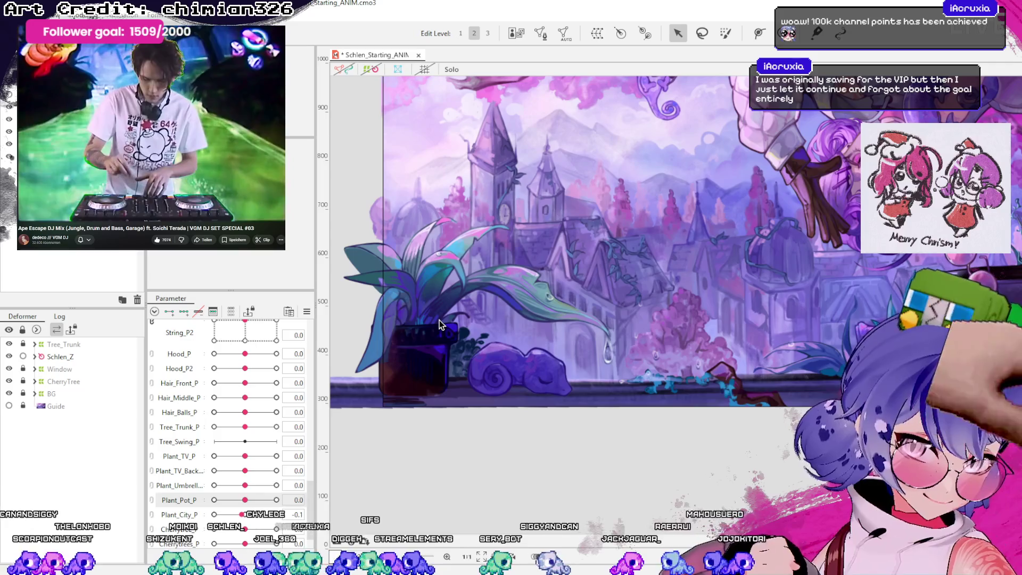
pyautogui.scroll(-2, 542, 331)
pyautogui.scroll(-3, 544, 397)
pyautogui.scroll(6, 611, 309)
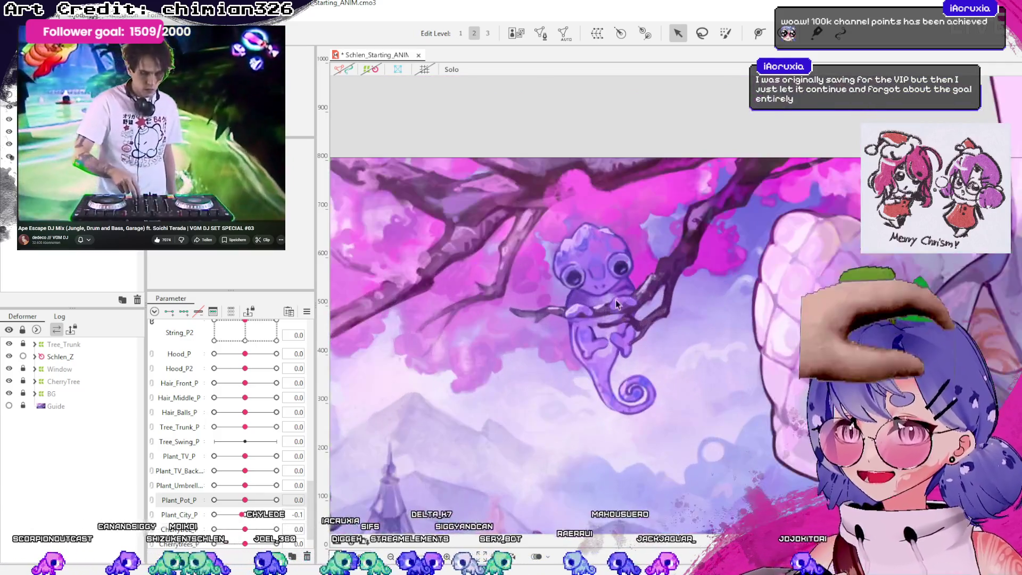
pyautogui.scroll(-4, 552, 337)
pyautogui.scroll(-2, 624, 208)
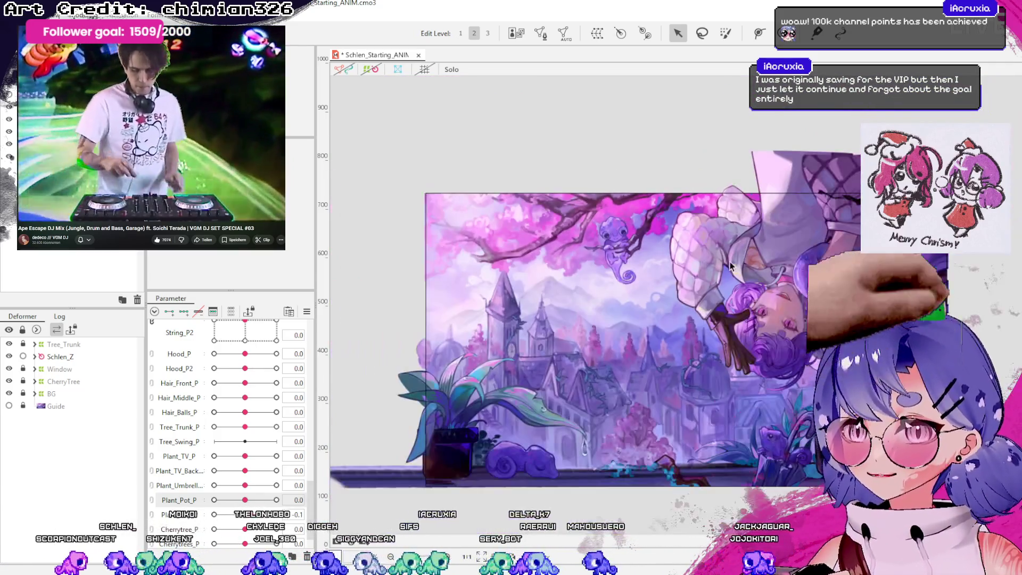
pyautogui.scroll(3, 782, 319)
pyautogui.scroll(5, 181, 453)
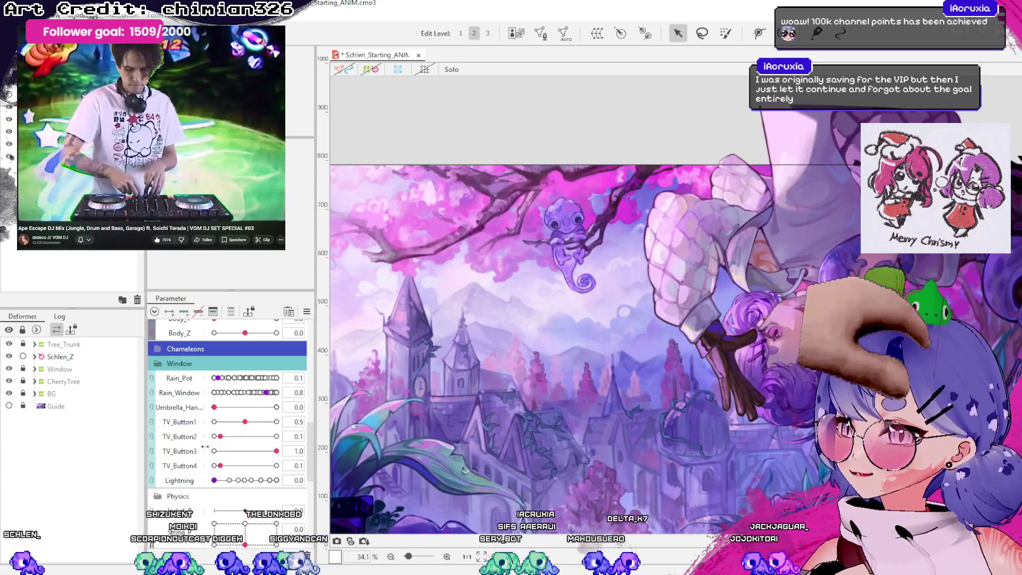
pyautogui.scroll(2, 175, 389)
pyautogui.scroll(2, 197, 420)
pyautogui.scroll(2, 213, 442)
pyautogui.scroll(1, 228, 464)
pyautogui.click(222, 454)
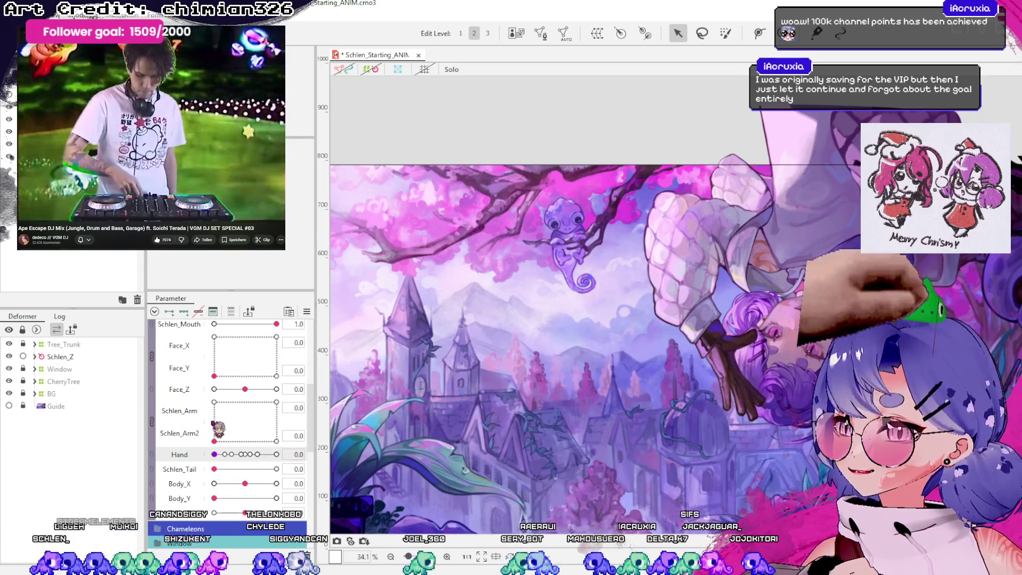
pyautogui.moveTo(235, 432)
pyautogui.mouseDown()
pyautogui.moveTo(239, 408)
pyautogui.moveTo(277, 441)
pyautogui.moveTo(277, 431)
pyautogui.moveTo(221, 419)
pyautogui.moveTo(248, 441)
pyautogui.moveTo(250, 426)
pyautogui.mouseUp()
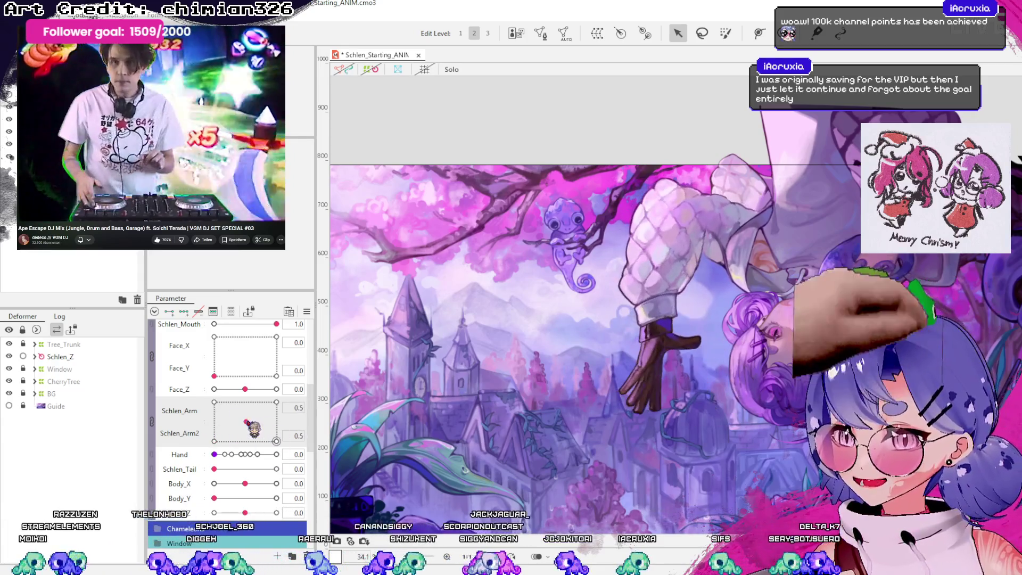
# - Reframe the canvas on the whole scene and test the Beat motion
pyautogui.scroll(-3, 577, 177)
pyautogui.scroll(1, 564, 169)
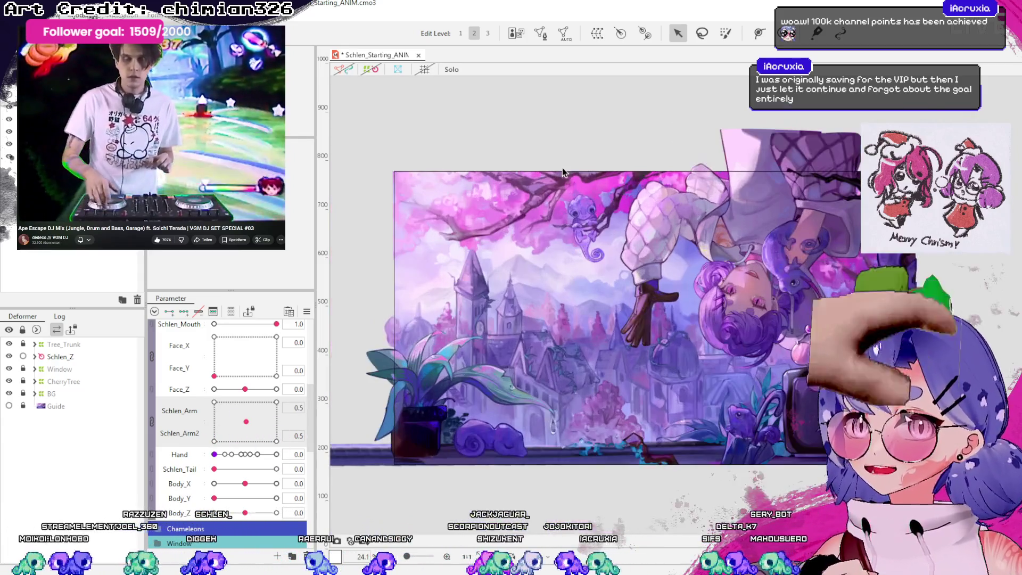
pyautogui.moveTo(500, 210); pyautogui.dragTo(533, 218)
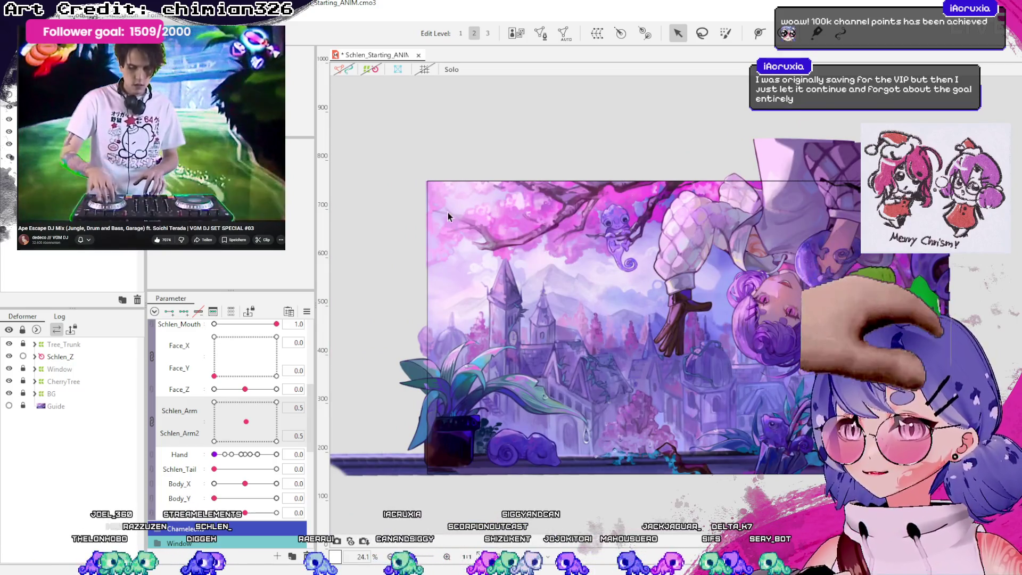
pyautogui.scroll(2, 476, 410)
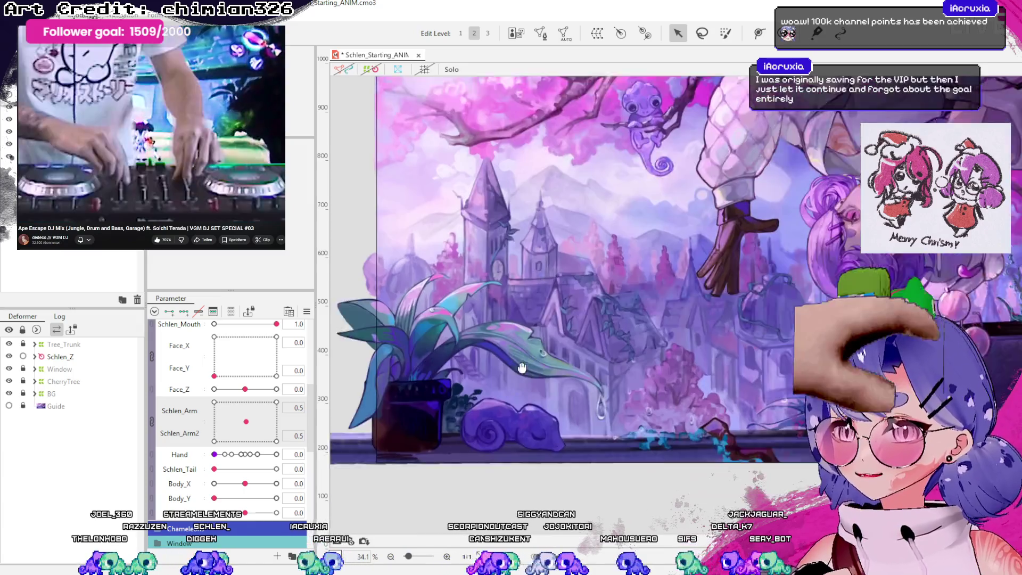
pyautogui.scroll(5, 229, 426)
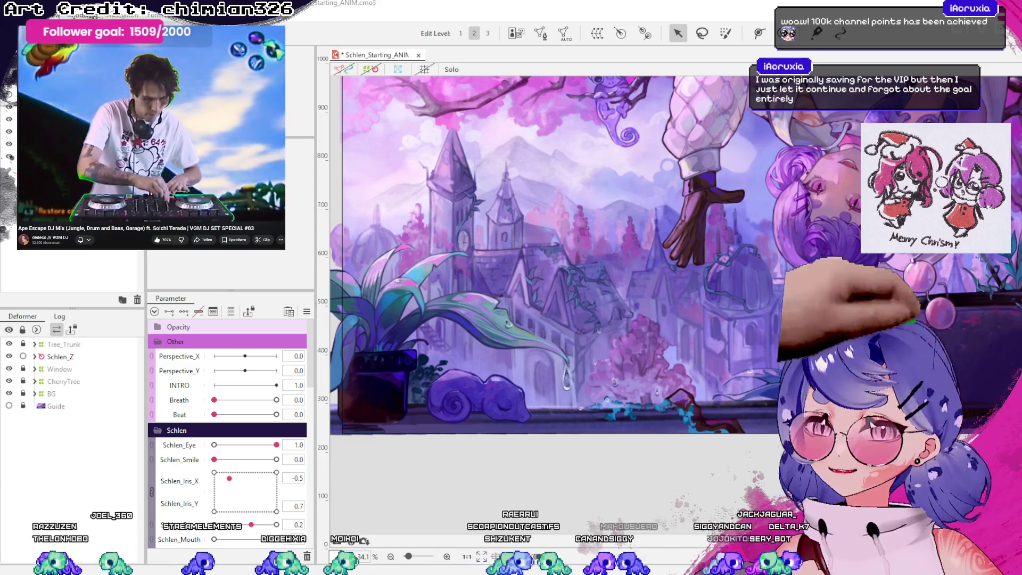
pyautogui.moveTo(213, 414)
pyautogui.mouseDown()
pyautogui.moveTo(252, 414)
pyautogui.moveTo(214, 414)
pyautogui.mouseUp()
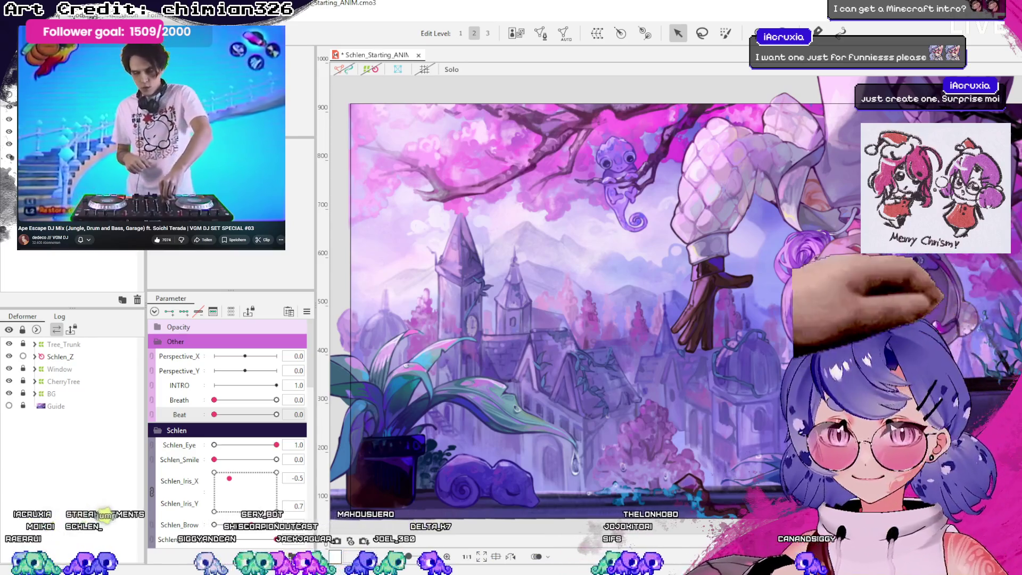
# - Adjust the hanging character's head and hand pose
pyautogui.scroll(-2, 760, 324)
pyautogui.scroll(2, 878, 324)
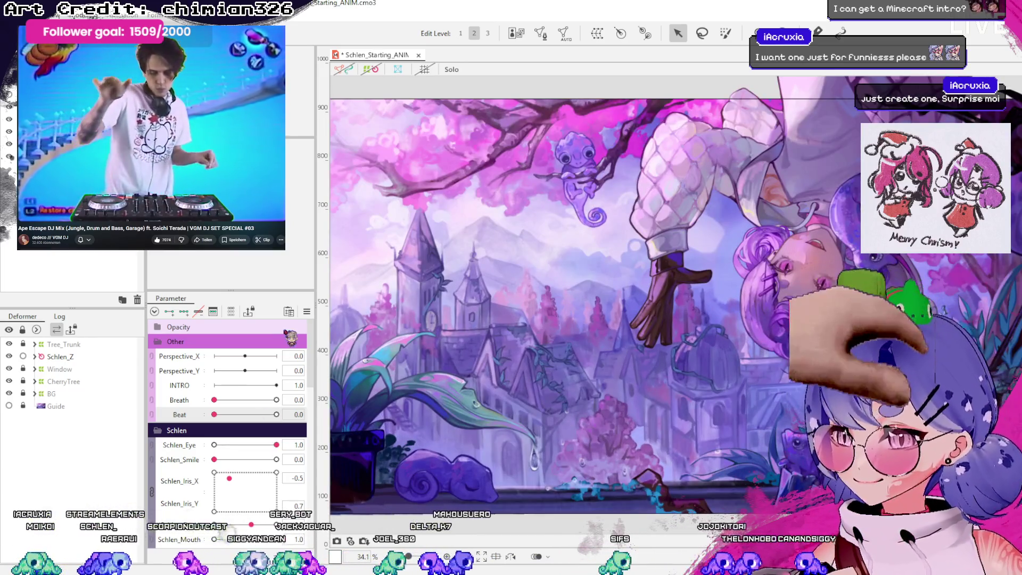
pyautogui.click(773, 274)
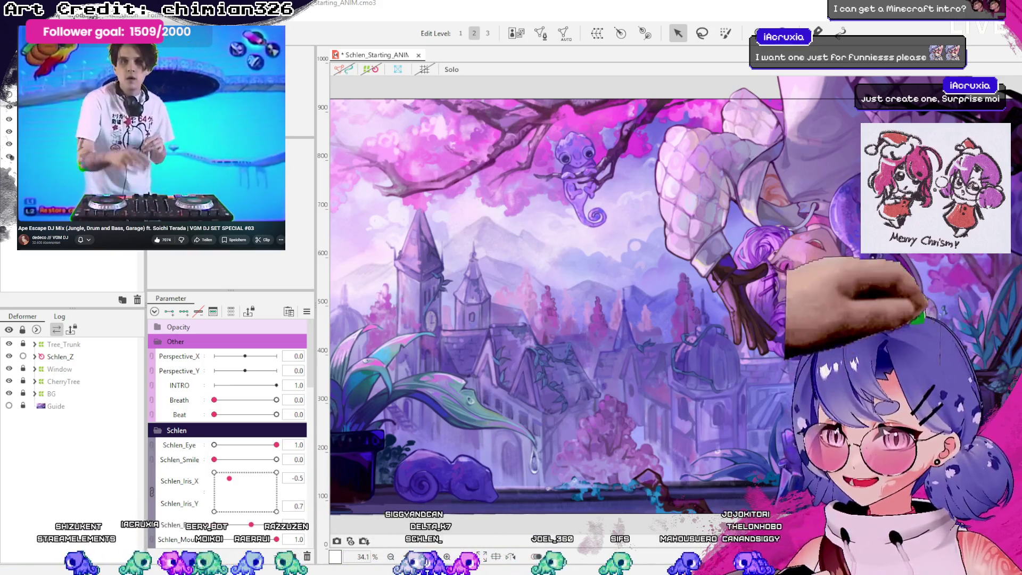
# - Rotate the canvas view back upright and centre the zoomed-in view on Schlen's face
pyautogui.scroll(-3, 496, 315)
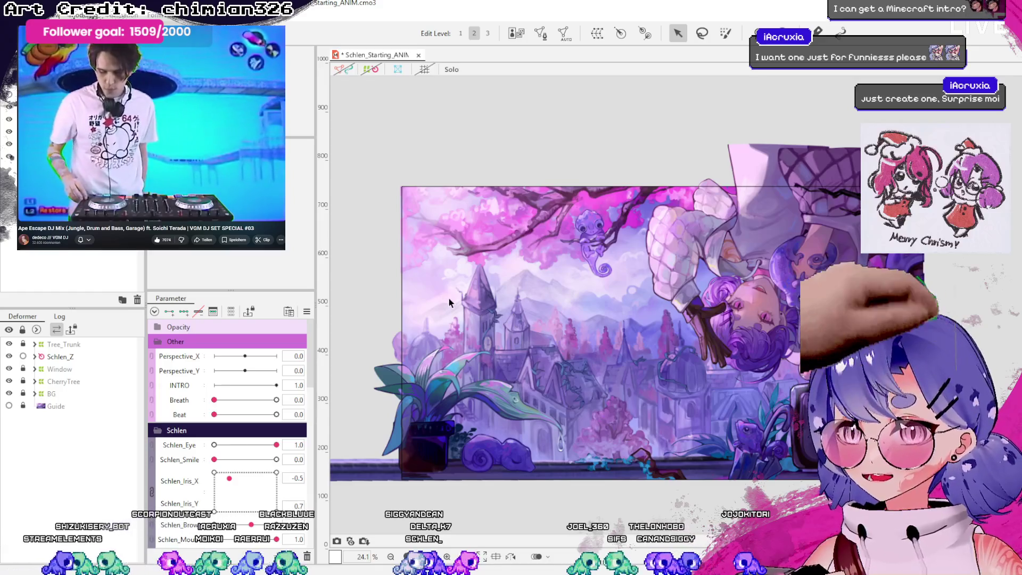
pyautogui.moveTo(431, 308); pyautogui.dragTo(754, 347)
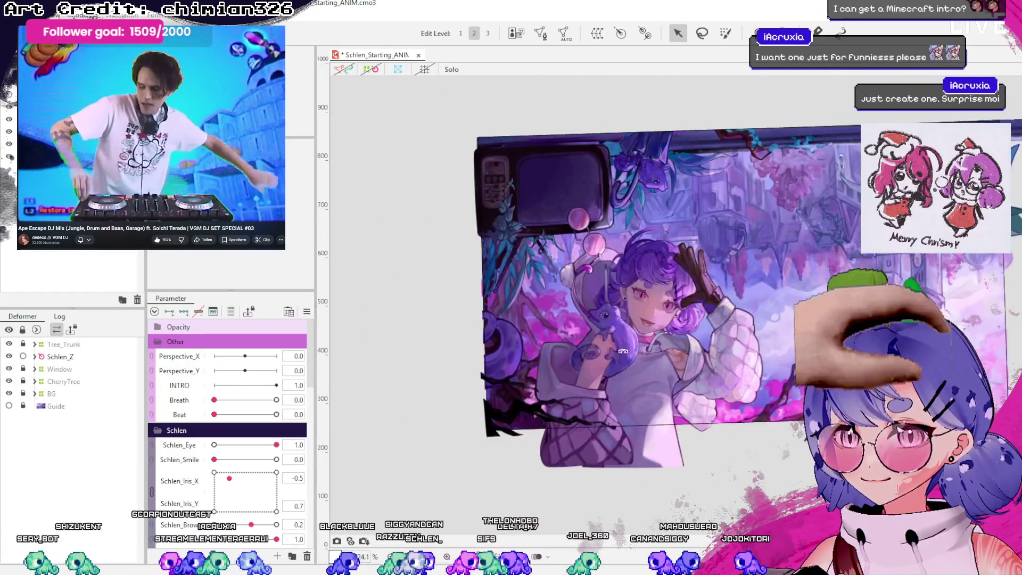
pyautogui.scroll(5, 596, 340)
pyautogui.moveTo(651, 336); pyautogui.dragTo(606, 345)
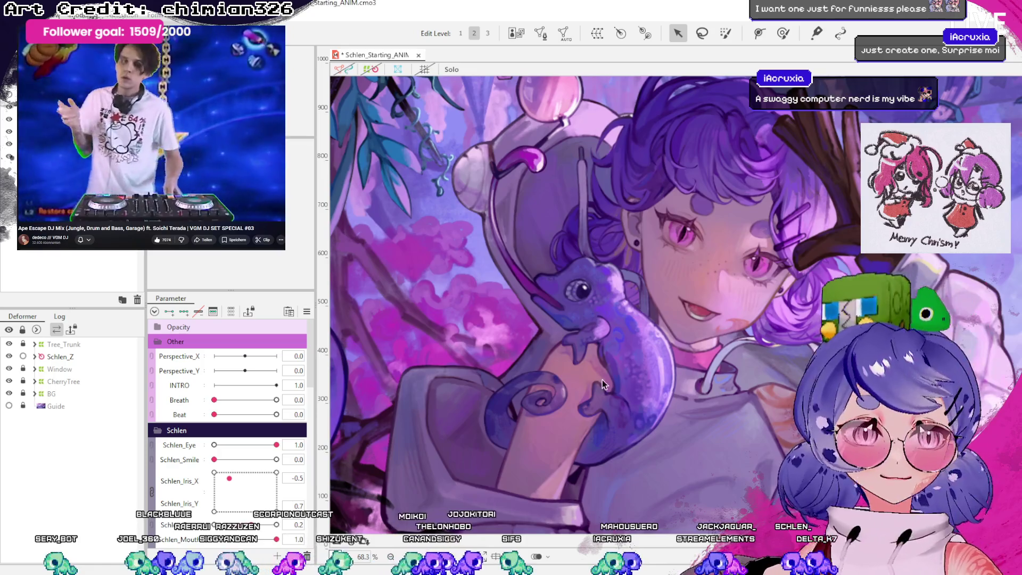
# - Find Body_Z in the Parameter panel and test the body tilt slider
pyautogui.scroll(-1, 681, 359)
pyautogui.scroll(-1, 671, 383)
pyautogui.scroll(-1, 669, 400)
pyautogui.scroll(-2, 668, 400)
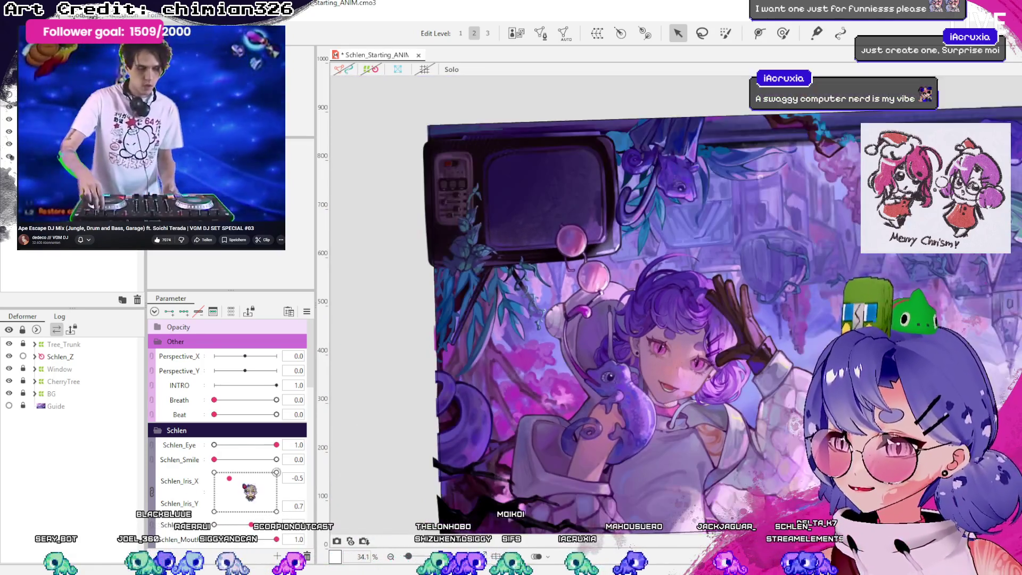
pyautogui.scroll(-6, 229, 415)
pyautogui.scroll(4, 160, 458)
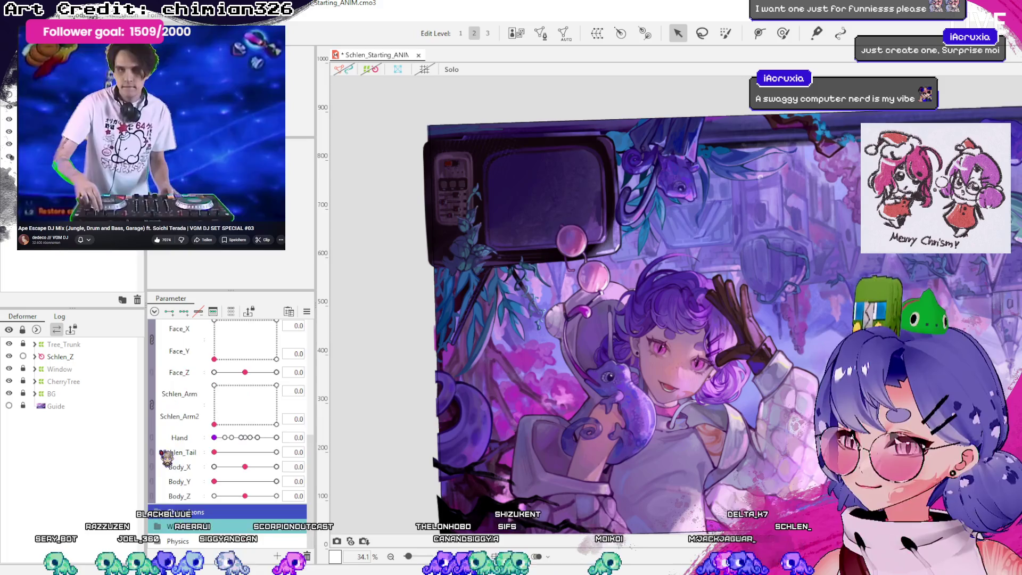
pyautogui.scroll(4, 181, 461)
pyautogui.scroll(-3, 189, 430)
pyautogui.scroll(3, 192, 421)
pyautogui.scroll(-3, 194, 409)
pyautogui.scroll(-3, 199, 398)
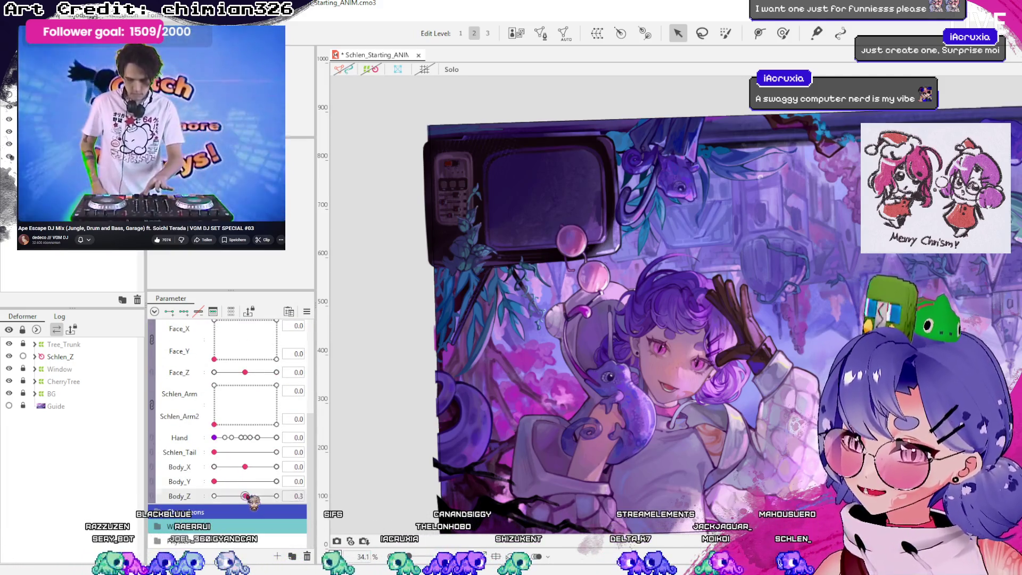
pyautogui.moveTo(245, 496); pyautogui.dragTo(244, 496)
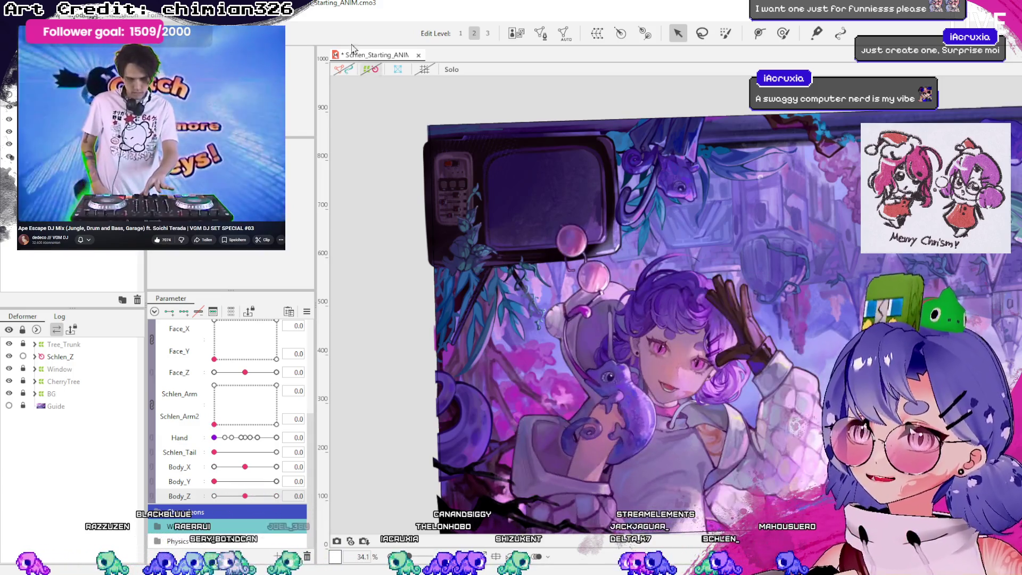
# - Push Body_Z to its maximum of 10 so the whole body leans
pyautogui.scroll(-3, 341, 69)
pyautogui.scroll(5, 327, 62)
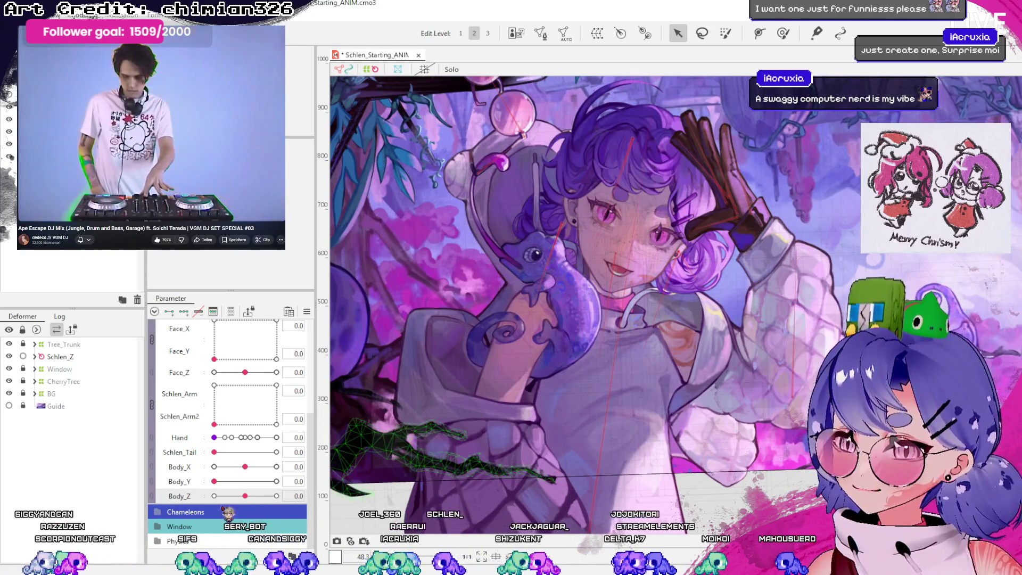
pyautogui.moveTo(245, 495); pyautogui.dragTo(276, 496)
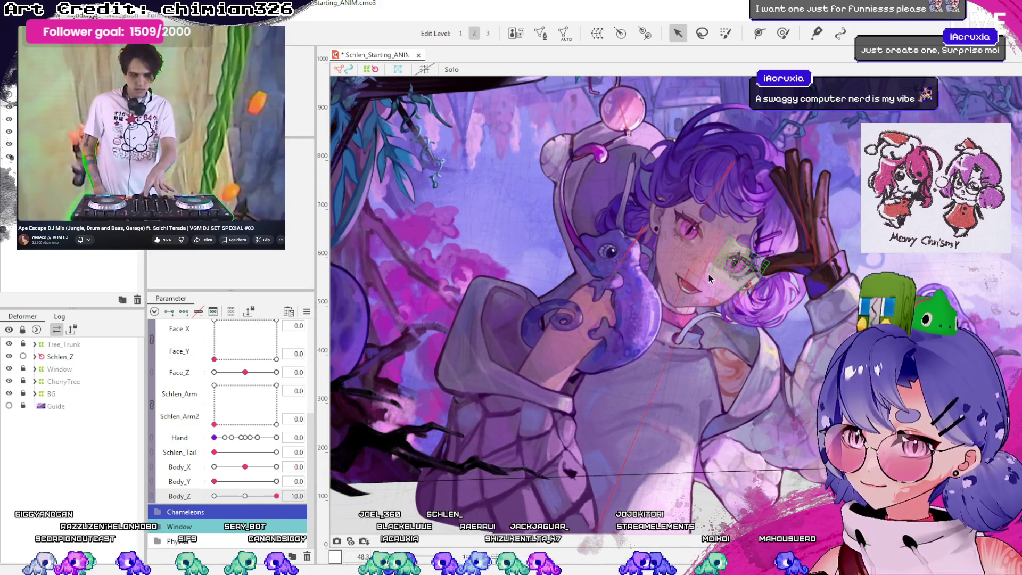
# - Select the Head_R rotation deformer and test a full Face_Z 30 tilt, then reset it to 0
pyautogui.click(704, 255)
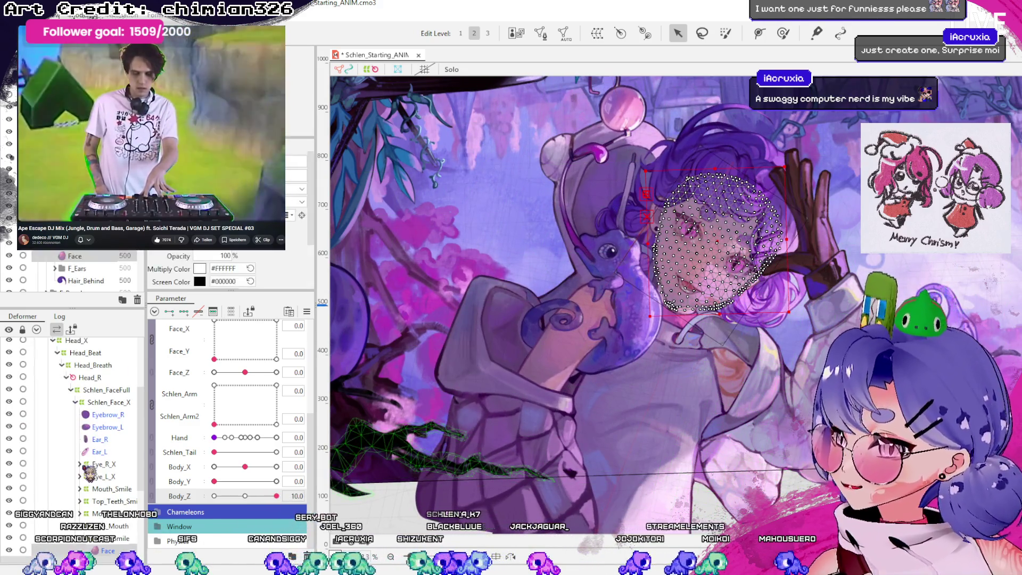
pyautogui.scroll(-3, 88, 470)
pyautogui.click(106, 435)
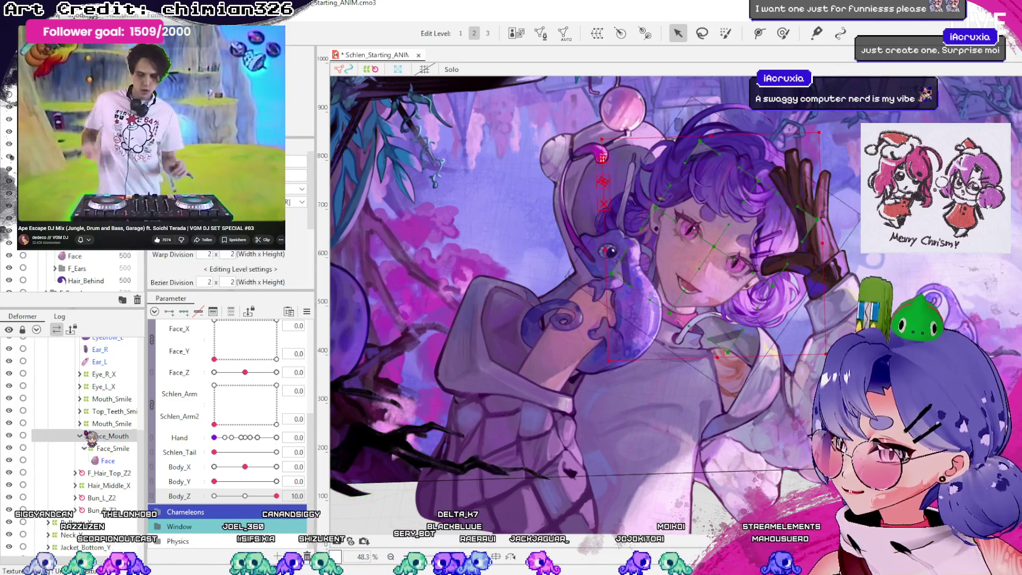
pyautogui.scroll(3, 85, 426)
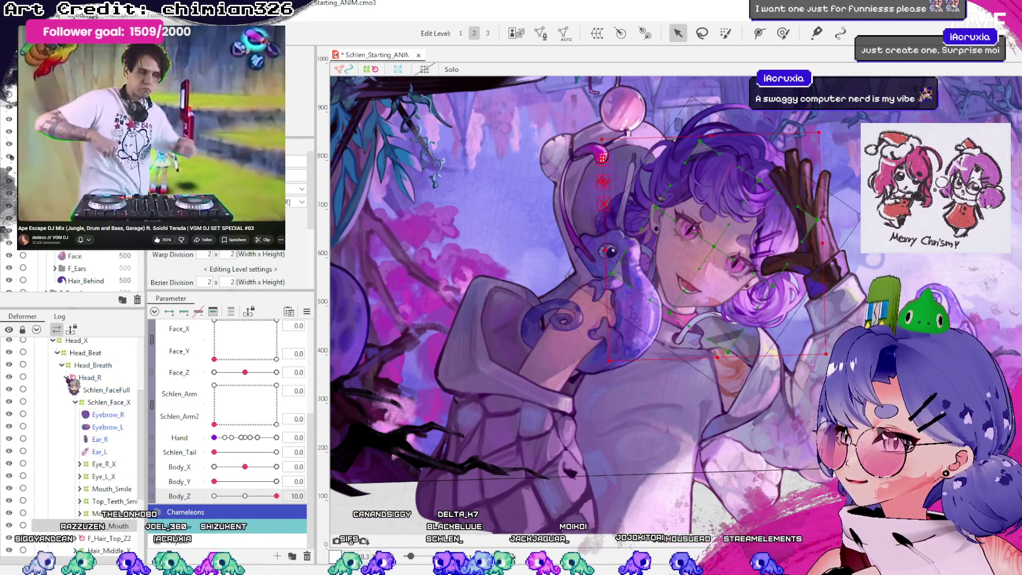
pyautogui.scroll(3, 69, 379)
pyautogui.click(89, 470)
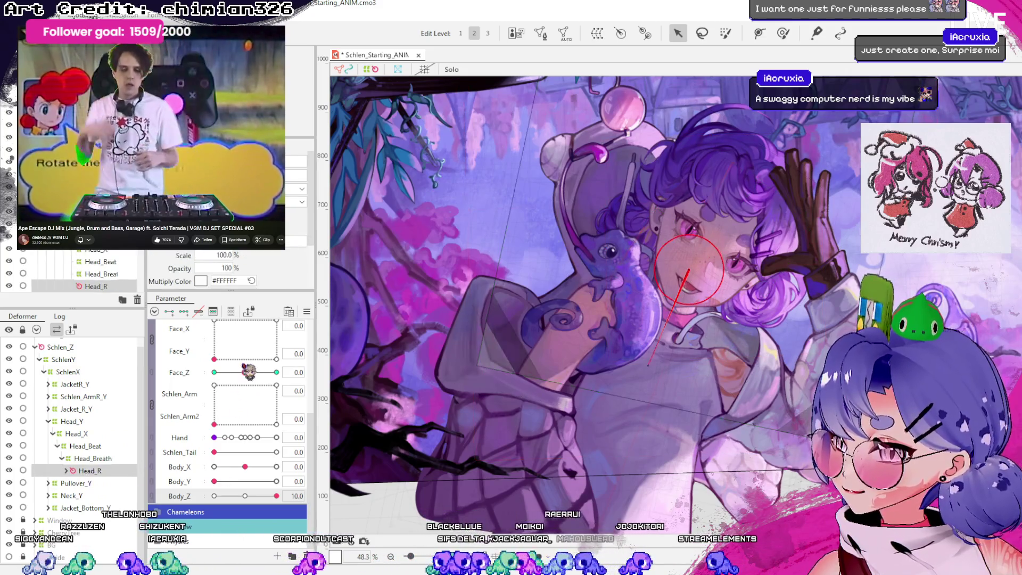
pyautogui.moveTo(248, 371); pyautogui.dragTo(269, 390)
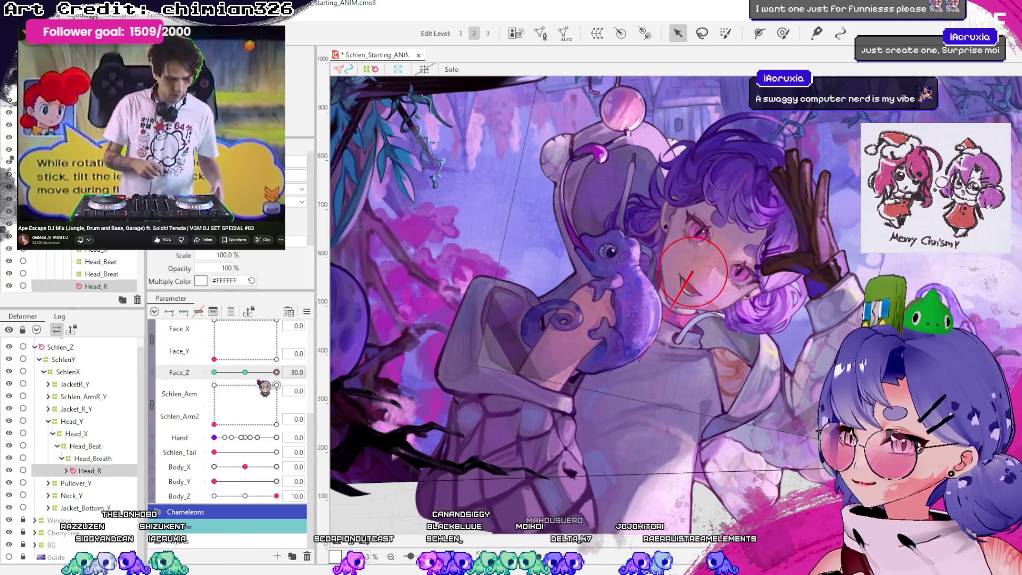
pyautogui.click(245, 372)
# - Select the Head_Breath warp deformer, expand the Other group, and test Breath
pyautogui.click(105, 458)
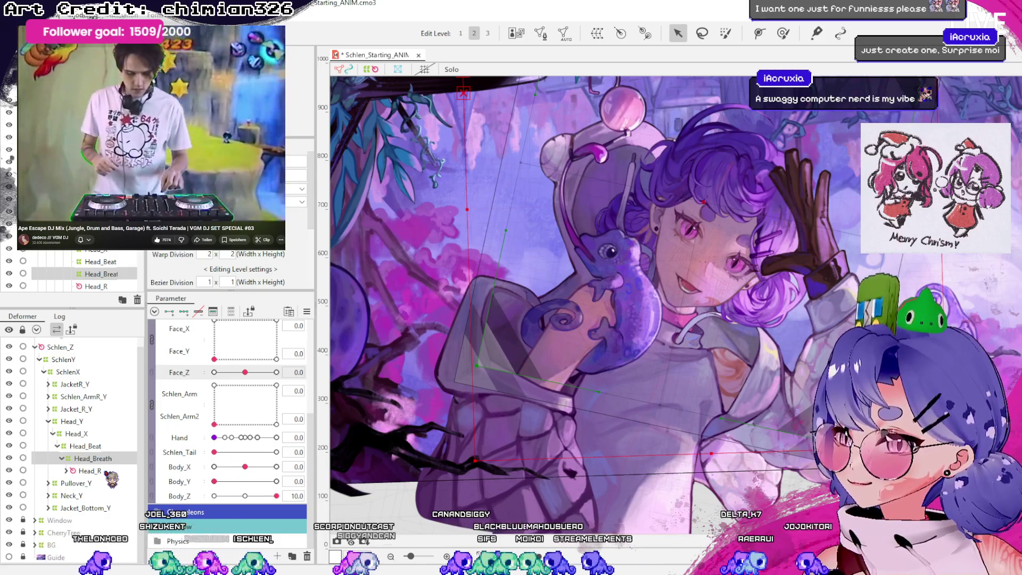
pyautogui.click(106, 471)
pyautogui.click(104, 458)
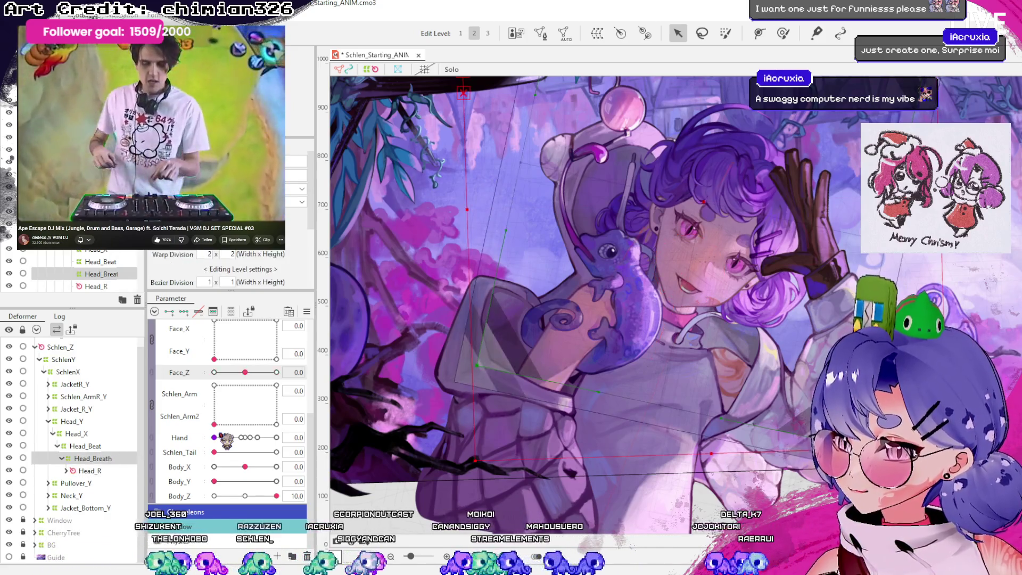
pyautogui.scroll(3, 225, 442)
pyautogui.click(169, 343)
pyautogui.moveTo(215, 400)
pyautogui.mouseDown()
pyautogui.moveTo(264, 400)
pyautogui.moveTo(214, 400)
pyautogui.mouseUp()
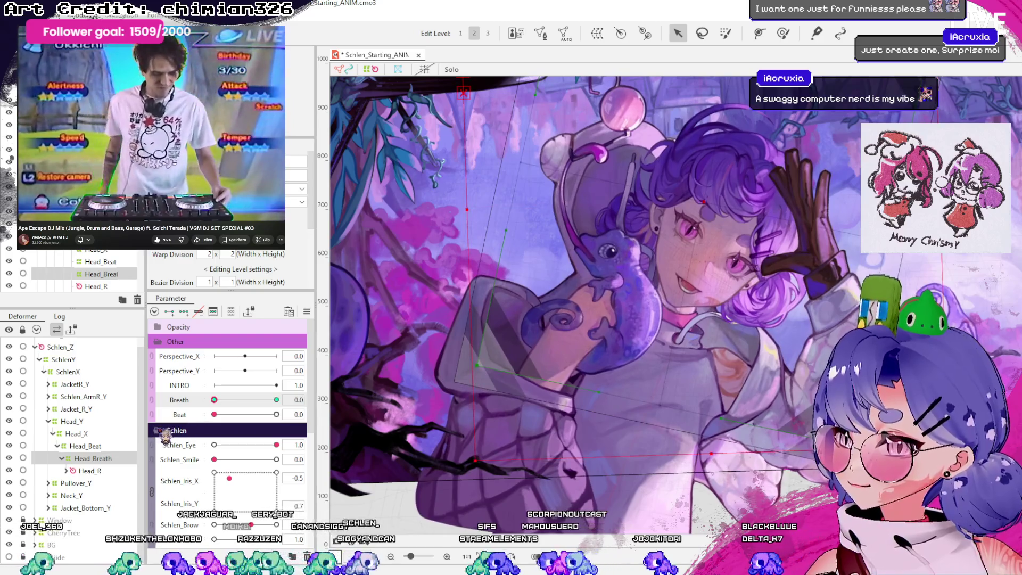
# - Test Face_Z at 30 and -30 with Breath at 1.0, then reselect Head_R
pyautogui.scroll(-2, 229, 415)
pyautogui.scroll(-3, 229, 415)
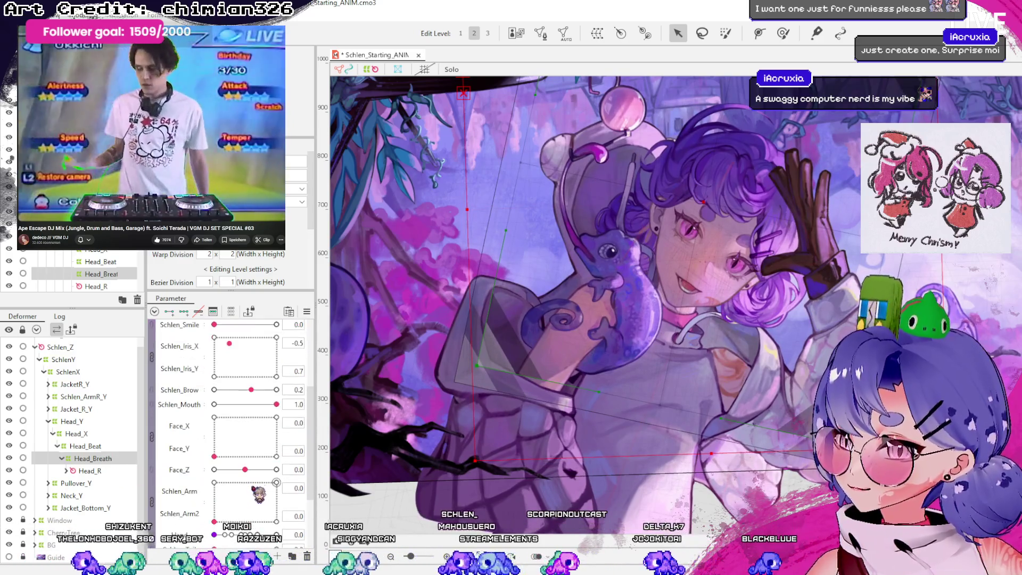
pyautogui.moveTo(245, 469); pyautogui.dragTo(276, 469)
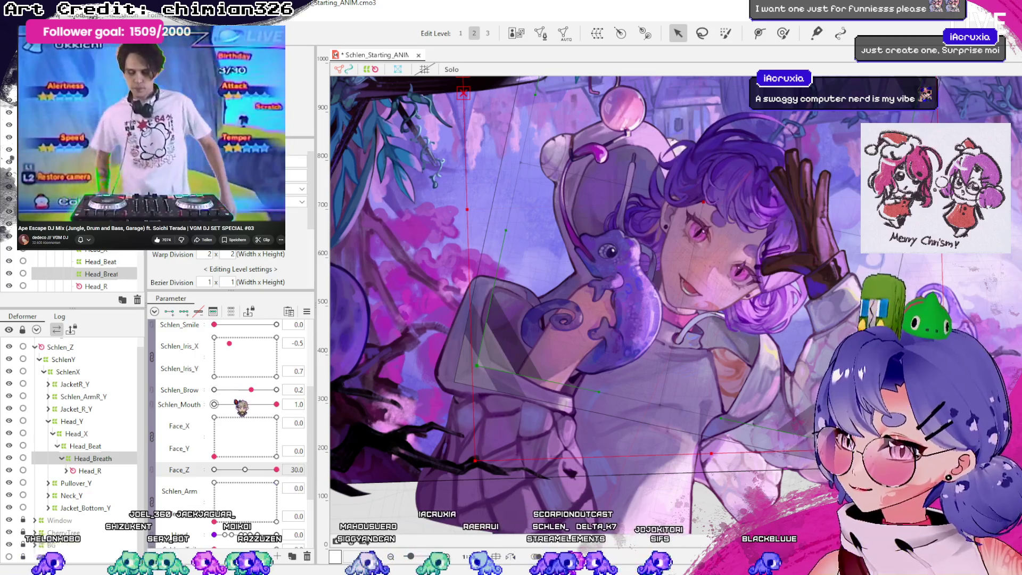
pyautogui.scroll(5, 229, 404)
pyautogui.moveTo(214, 354)
pyautogui.mouseDown()
pyautogui.moveTo(322, 385)
pyautogui.moveTo(214, 355)
pyautogui.mouseUp()
pyautogui.scroll(2, 262, 426)
pyautogui.scroll(-5, 249, 439)
pyautogui.moveTo(276, 470); pyautogui.dragTo(266, 469)
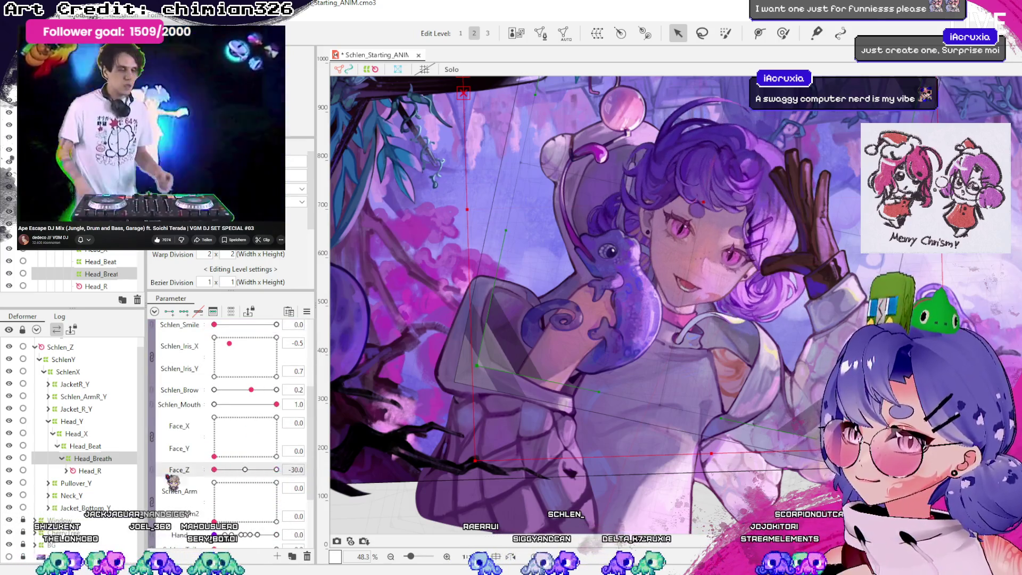
pyautogui.scroll(5, 271, 469)
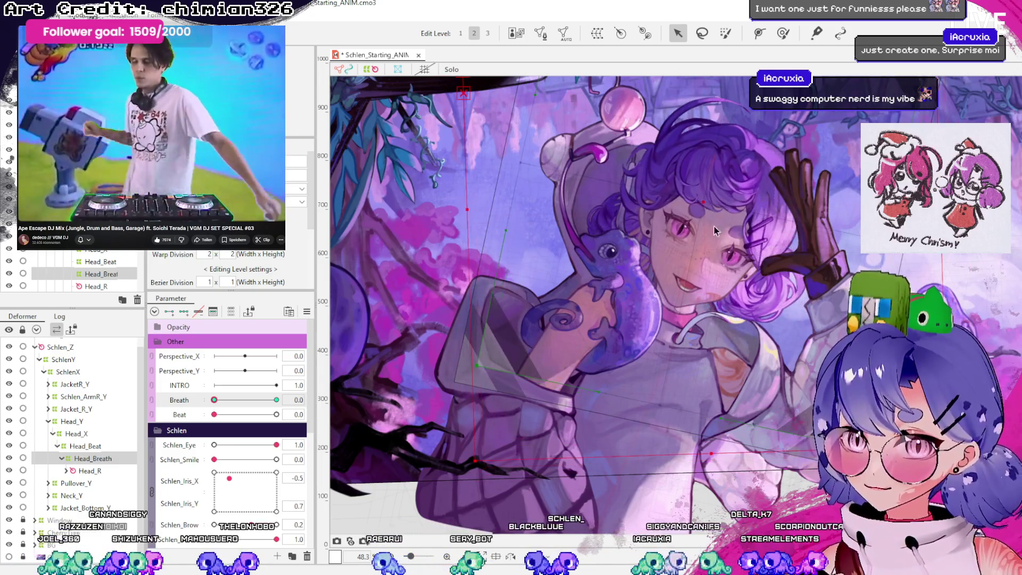
pyautogui.click(86, 470)
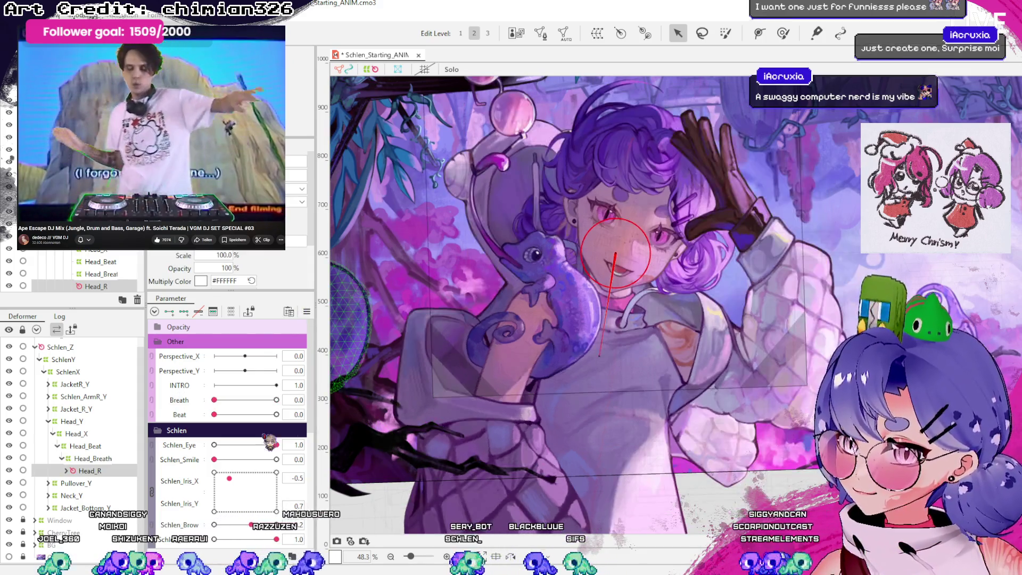
pyautogui.scroll(-10, 229, 426)
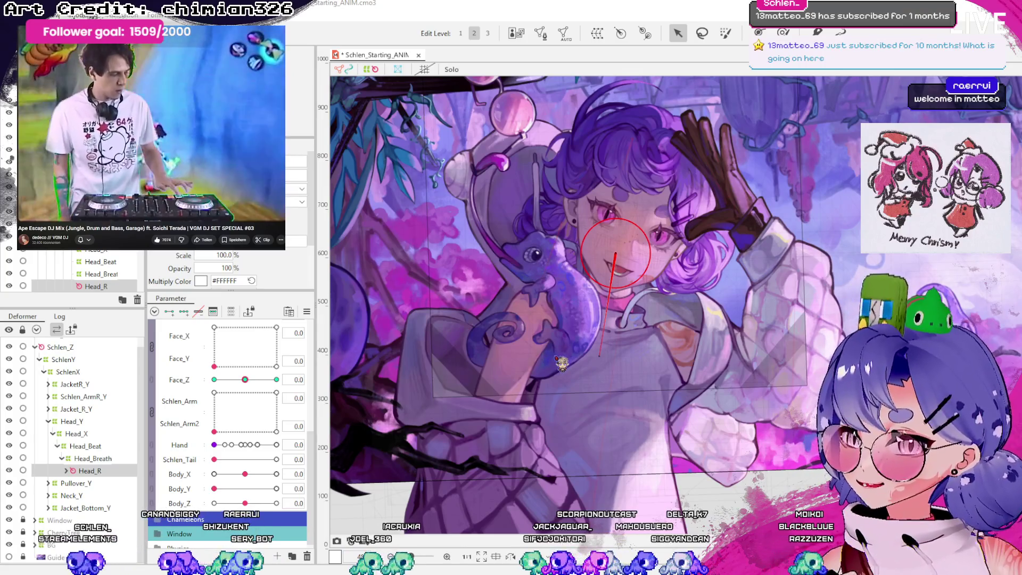
# - Create the Body_Z rotation deformer above Head_R and rotate it 20° at Body_Z 10
pyautogui.press('Return')
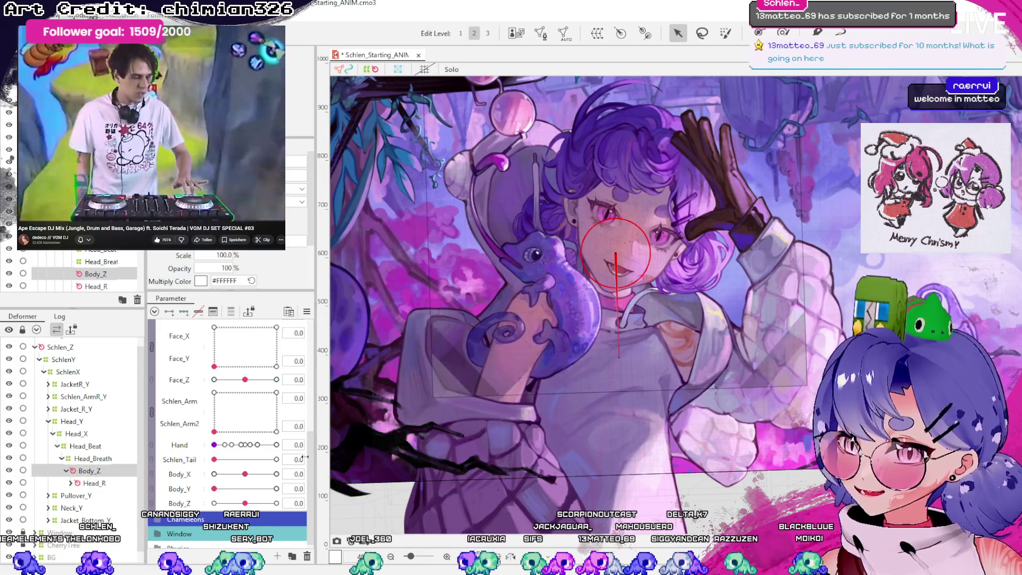
pyautogui.moveTo(619, 358); pyautogui.dragTo(598, 357)
pyautogui.click(94, 482)
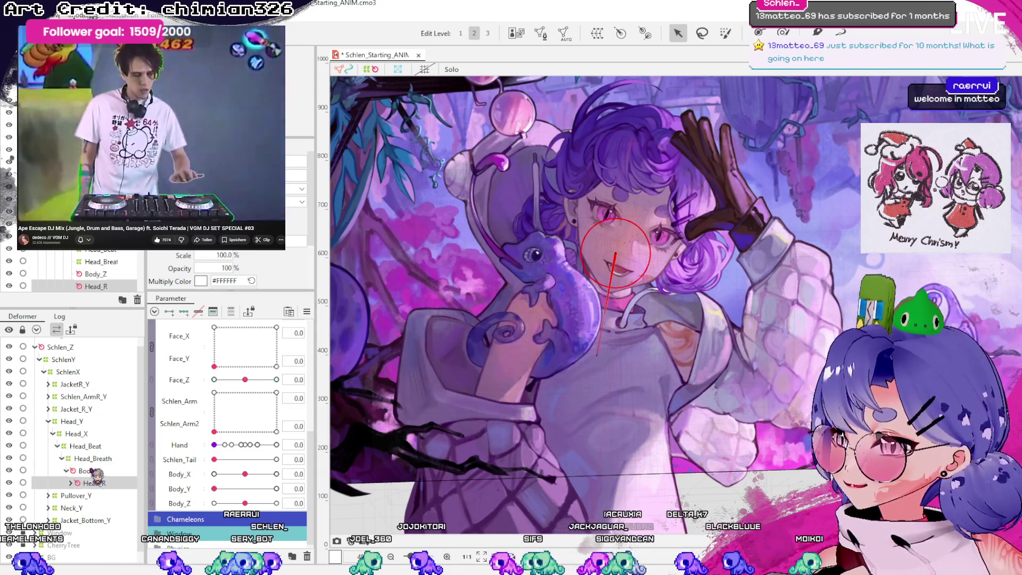
pyautogui.click(88, 470)
pyautogui.scroll(-1, 205, 451)
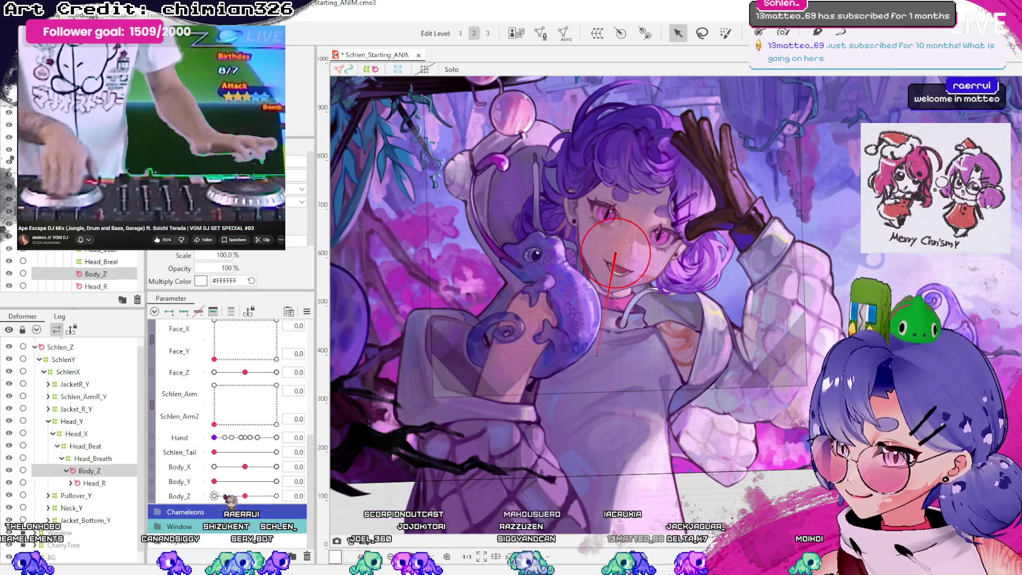
pyautogui.moveTo(232, 497); pyautogui.dragTo(277, 497)
pyautogui.moveTo(644, 360)
pyautogui.mouseDown()
pyautogui.moveTo(611, 357)
pyautogui.moveTo(701, 371)
pyautogui.moveTo(642, 377)
pyautogui.moveTo(690, 275)
pyautogui.mouseUp()
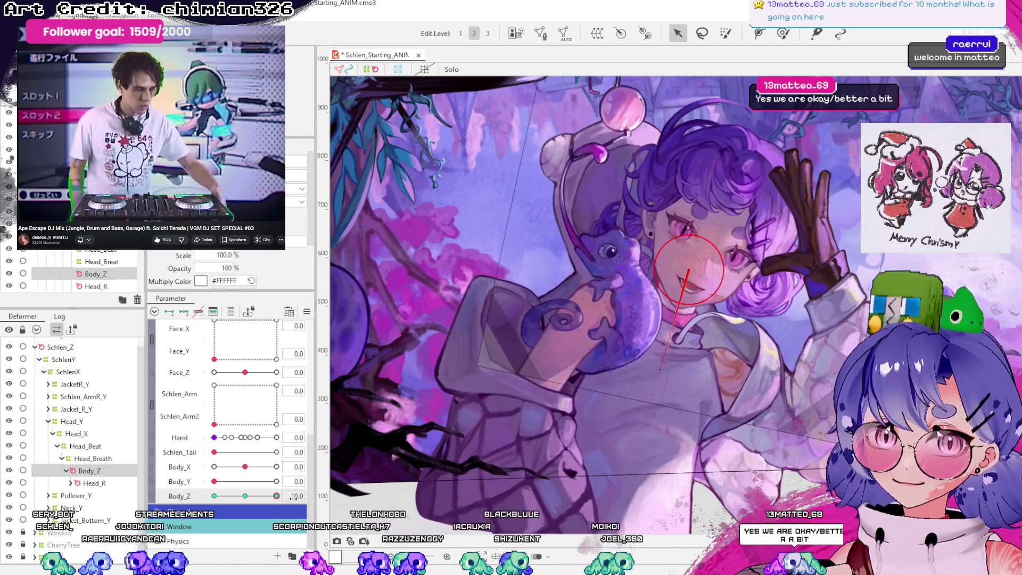
# - Scrub Body_Z between 10, 0 and -10 to test the body sway
pyautogui.moveTo(293, 497)
pyautogui.mouseDown()
pyautogui.moveTo(256, 509)
pyautogui.moveTo(214, 500)
pyautogui.mouseUp()
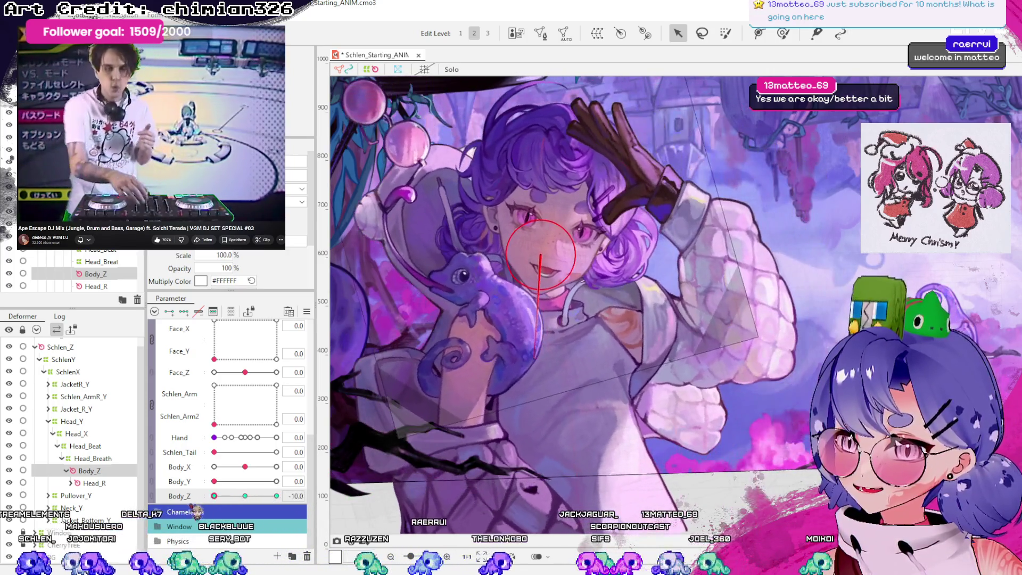
pyautogui.moveTo(538, 360)
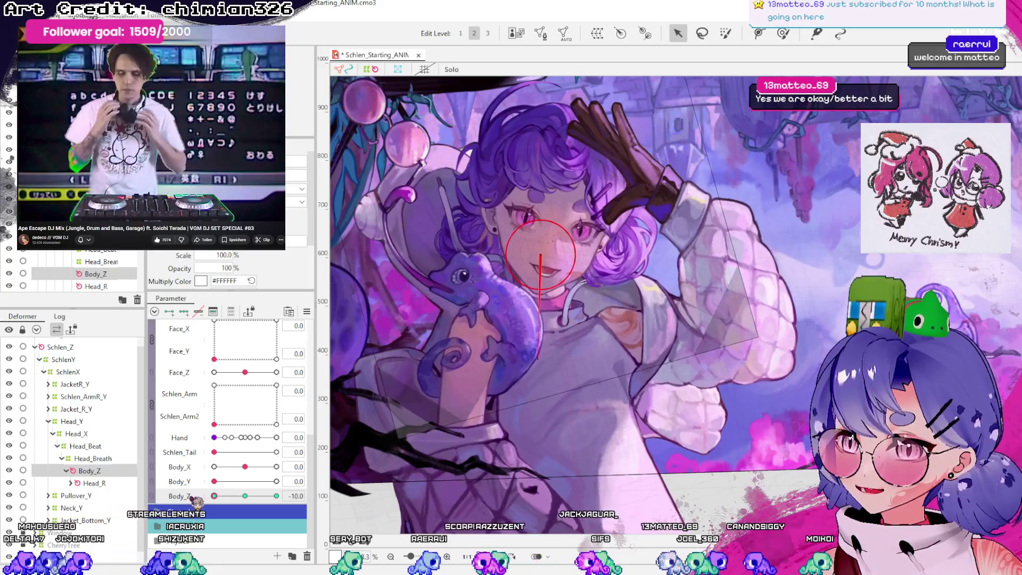
pyautogui.click(276, 496)
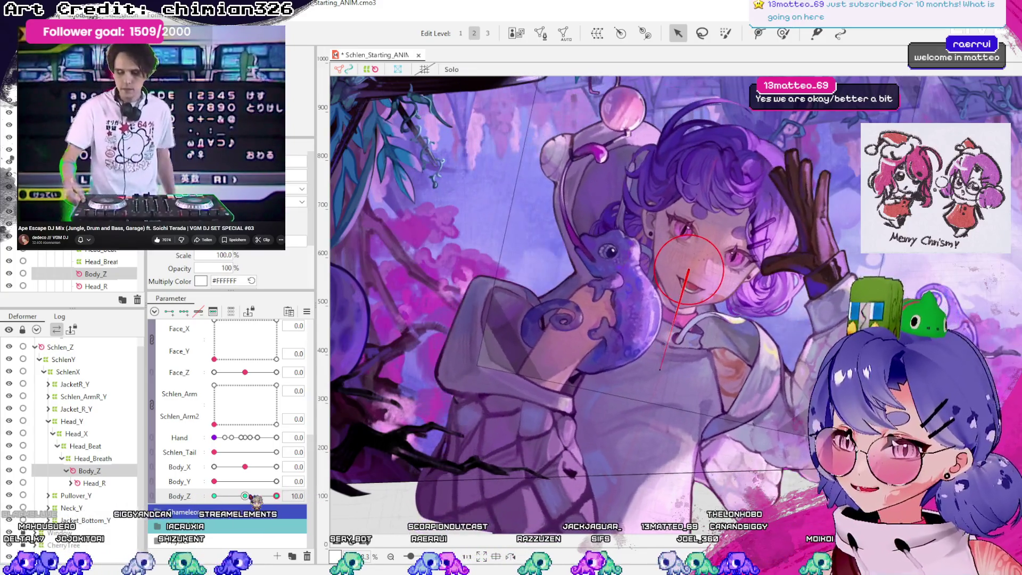
pyautogui.click(244, 495)
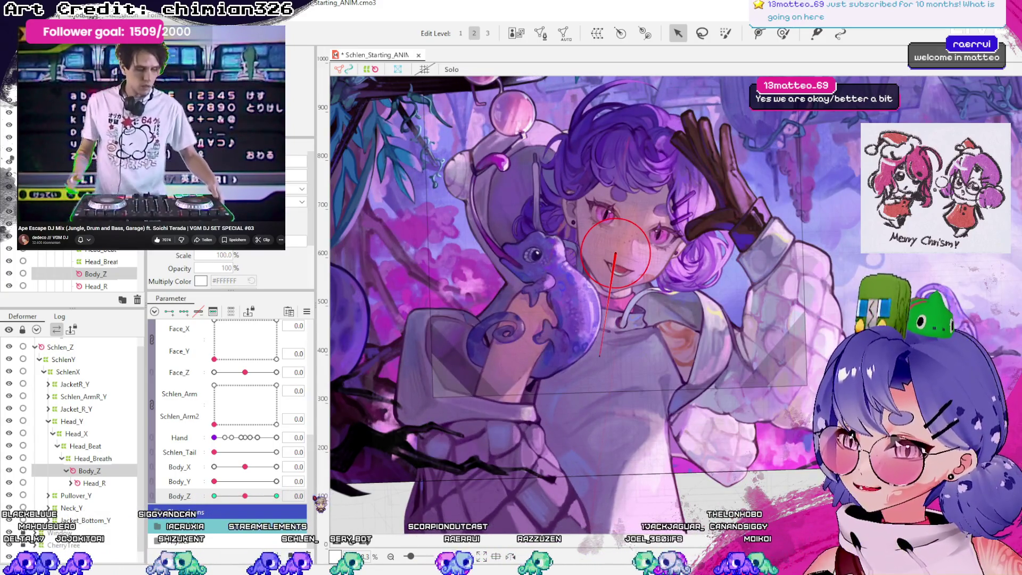
pyautogui.moveTo(245, 495)
pyautogui.mouseDown()
pyautogui.moveTo(223, 495)
pyautogui.moveTo(277, 495)
pyautogui.mouseUp()
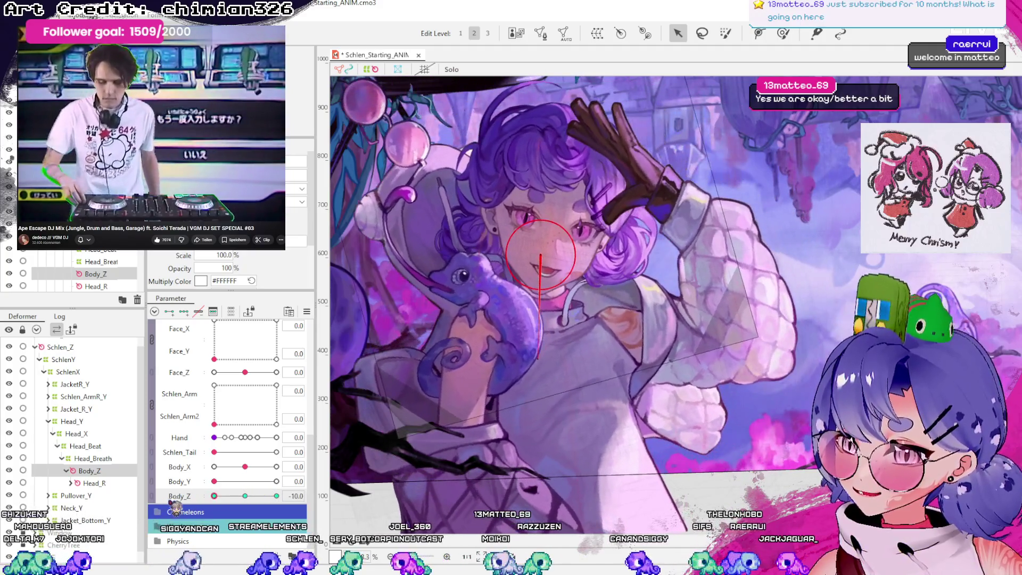
pyautogui.moveTo(277, 495); pyautogui.dragTo(245, 496)
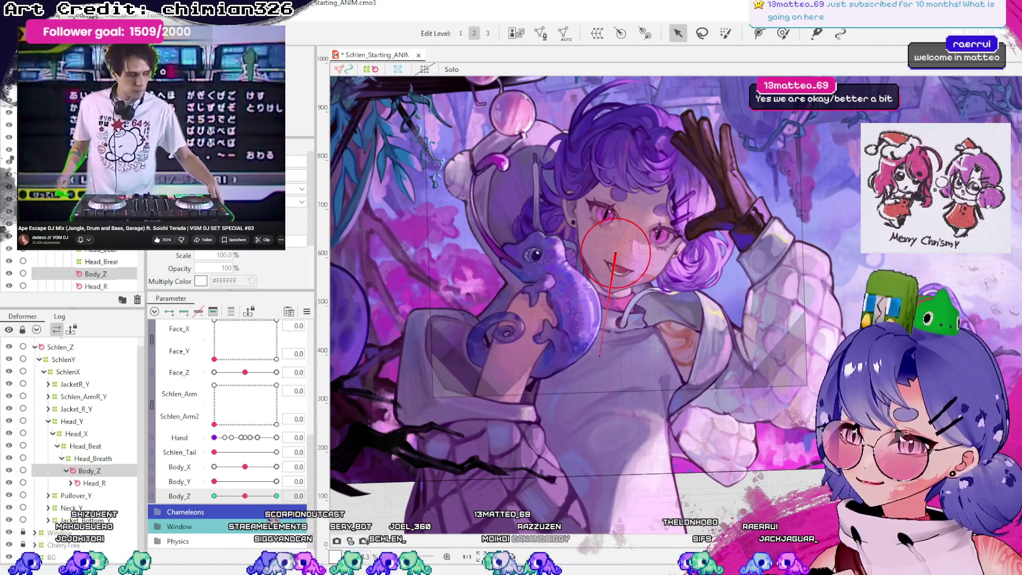
pyautogui.moveTo(245, 495)
pyautogui.mouseDown()
pyautogui.moveTo(214, 496)
pyautogui.moveTo(276, 495)
pyautogui.moveTo(214, 495)
pyautogui.mouseUp()
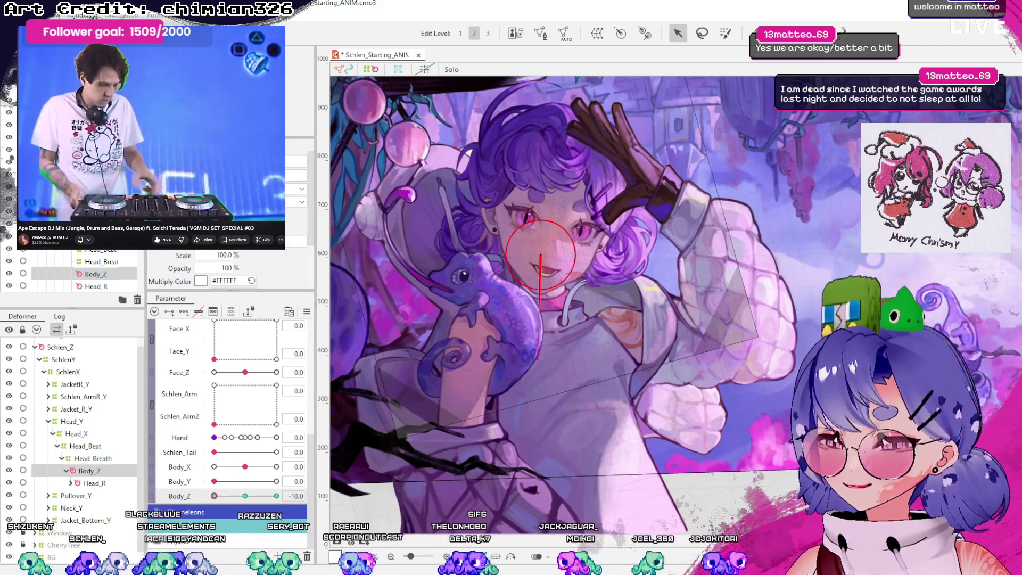
pyautogui.moveTo(215, 495); pyautogui.dragTo(276, 496)
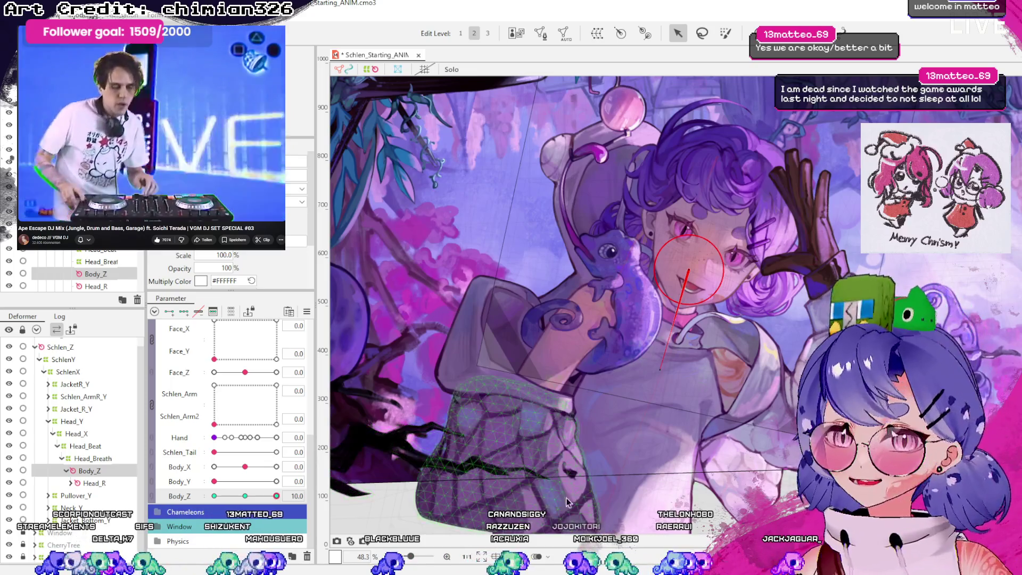
pyautogui.moveTo(277, 495); pyautogui.dragTo(252, 495)
pyautogui.moveTo(276, 497); pyautogui.dragTo(280, 497)
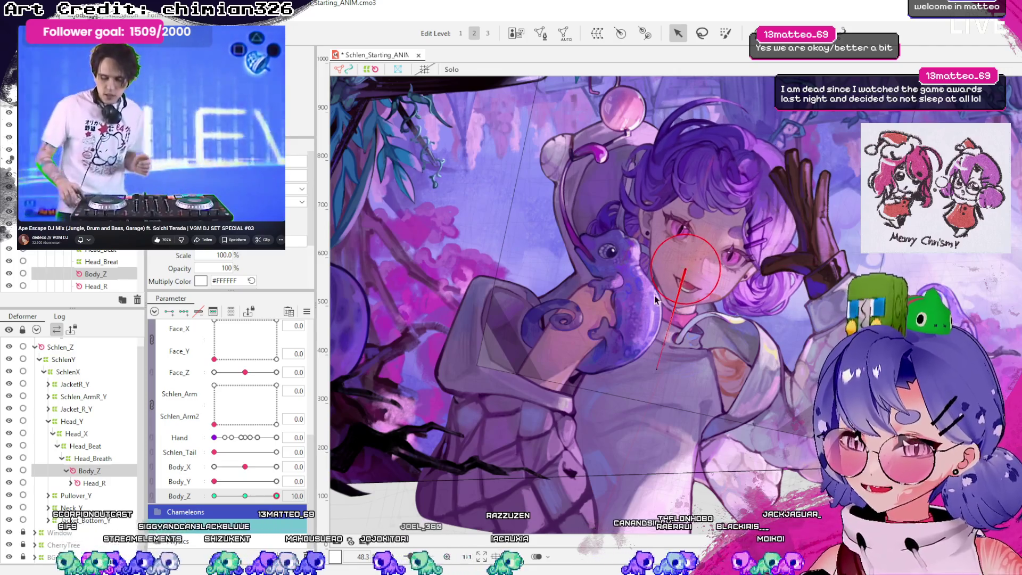
pyautogui.moveTo(276, 496)
pyautogui.mouseDown()
pyautogui.moveTo(213, 495)
pyautogui.moveTo(308, 495)
pyautogui.moveTo(198, 515)
pyautogui.mouseUp()
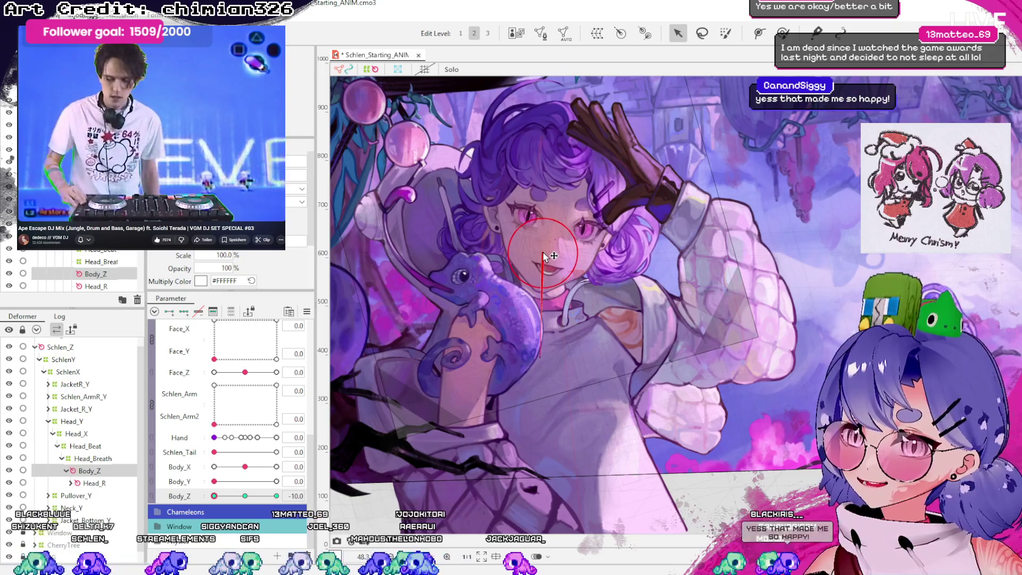
pyautogui.moveTo(214, 496); pyautogui.dragTo(301, 522)
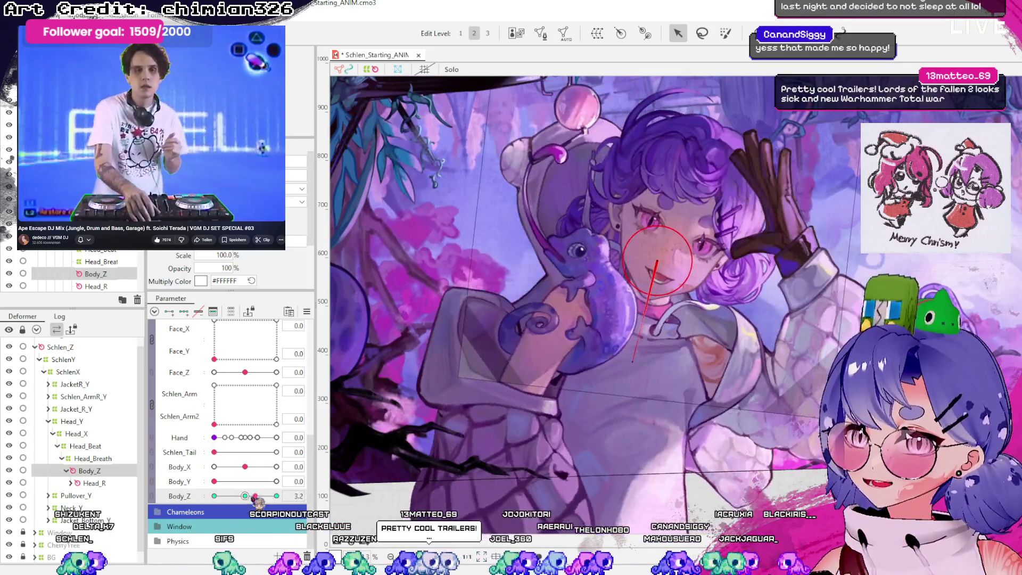
pyautogui.moveTo(255, 499)
pyautogui.mouseDown()
pyautogui.moveTo(205, 506)
pyautogui.moveTo(289, 495)
pyautogui.moveTo(228, 504)
pyautogui.moveTo(284, 501)
pyautogui.moveTo(244, 495)
pyautogui.mouseUp()
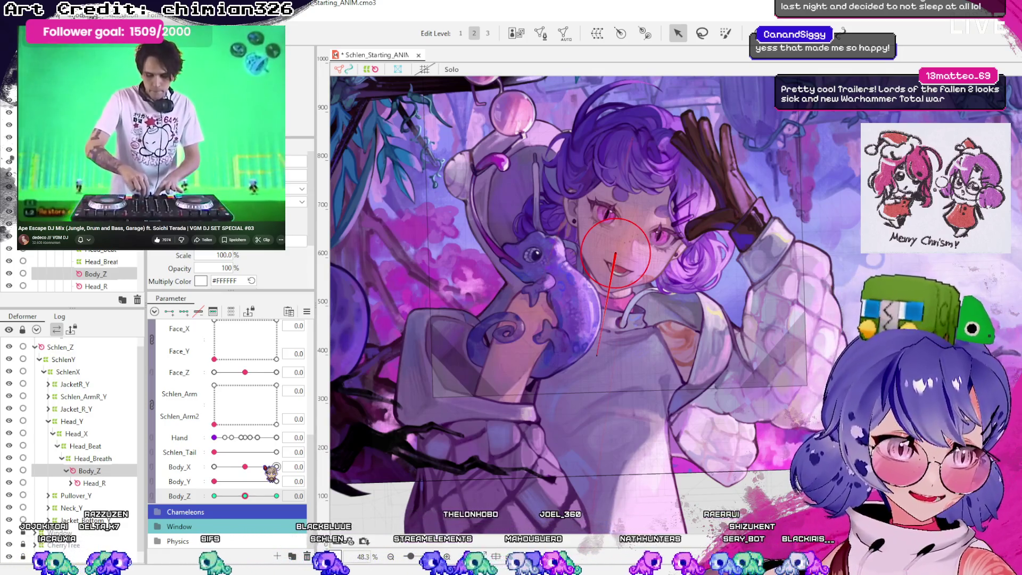
pyautogui.moveTo(245, 496)
pyautogui.mouseDown()
pyautogui.moveTo(276, 495)
pyautogui.moveTo(214, 495)
pyautogui.mouseUp()
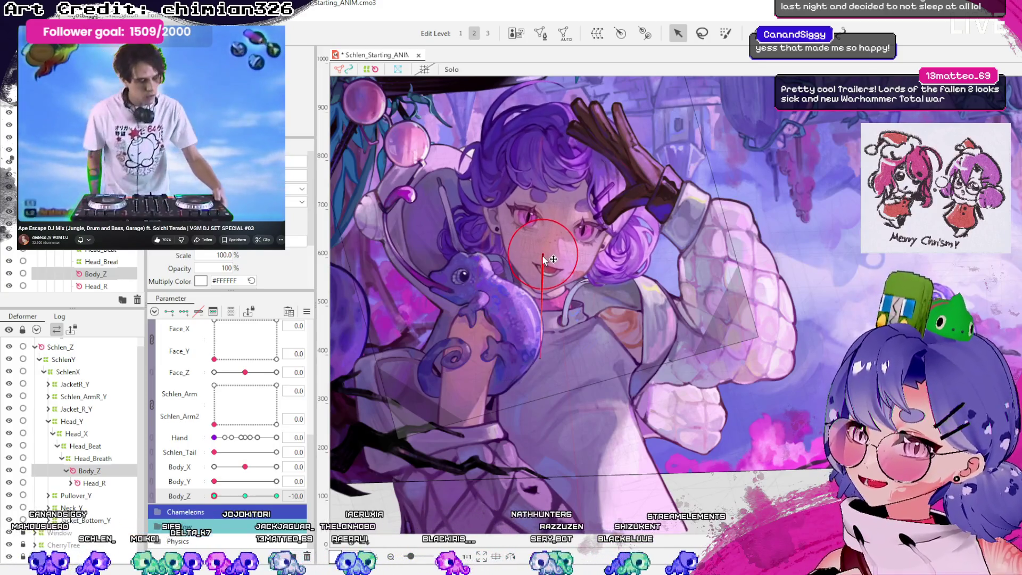
pyautogui.moveTo(214, 495)
pyautogui.mouseDown()
pyautogui.moveTo(248, 495)
pyautogui.moveTo(194, 495)
pyautogui.mouseUp()
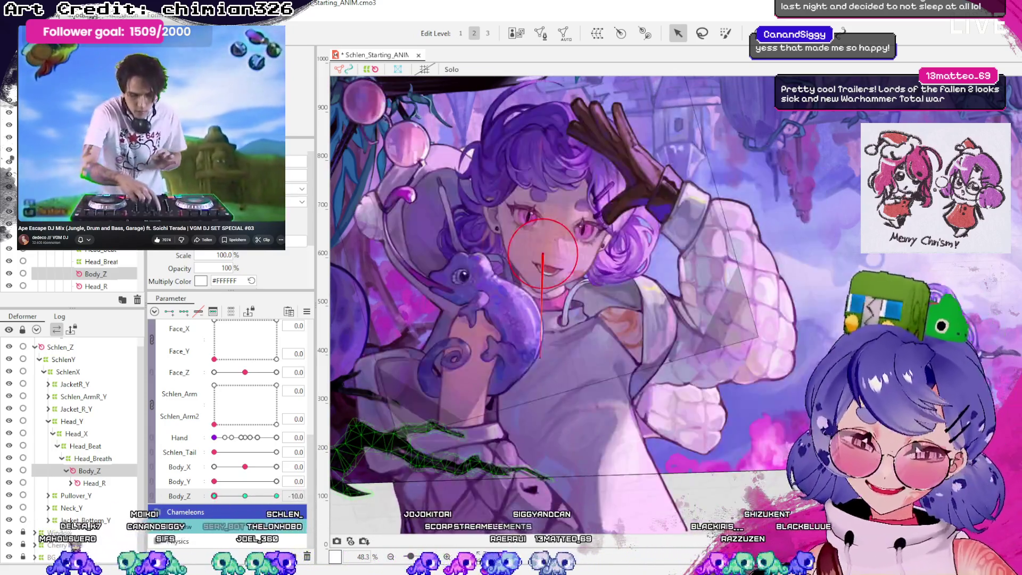
pyautogui.moveTo(214, 495); pyautogui.dragTo(275, 495)
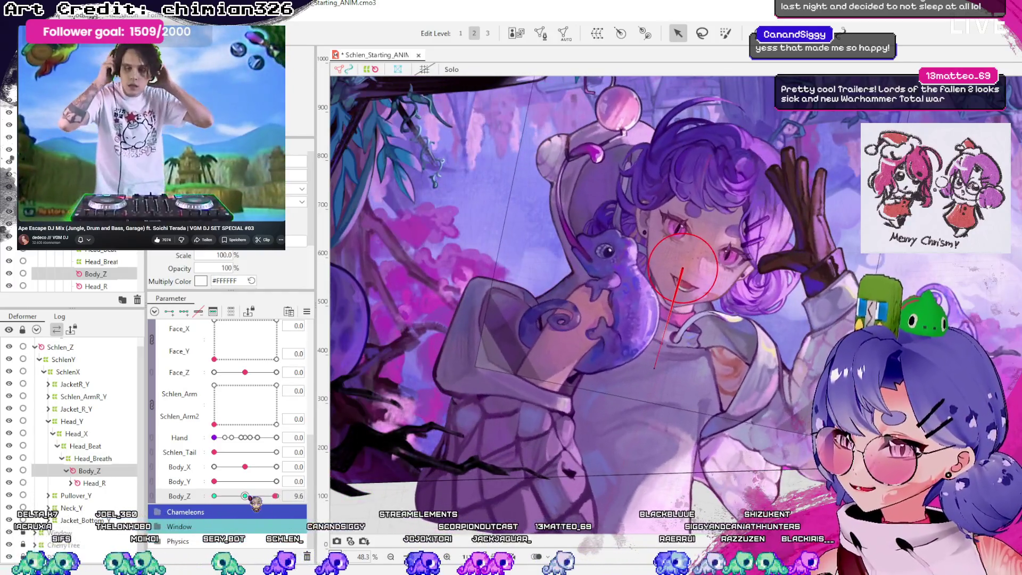
# - Reset Body_Z to 0 and select F_Hair_Top_Z2 inside the expanded Schlen_FaceFull
pyautogui.click(245, 495)
pyautogui.click(83, 483)
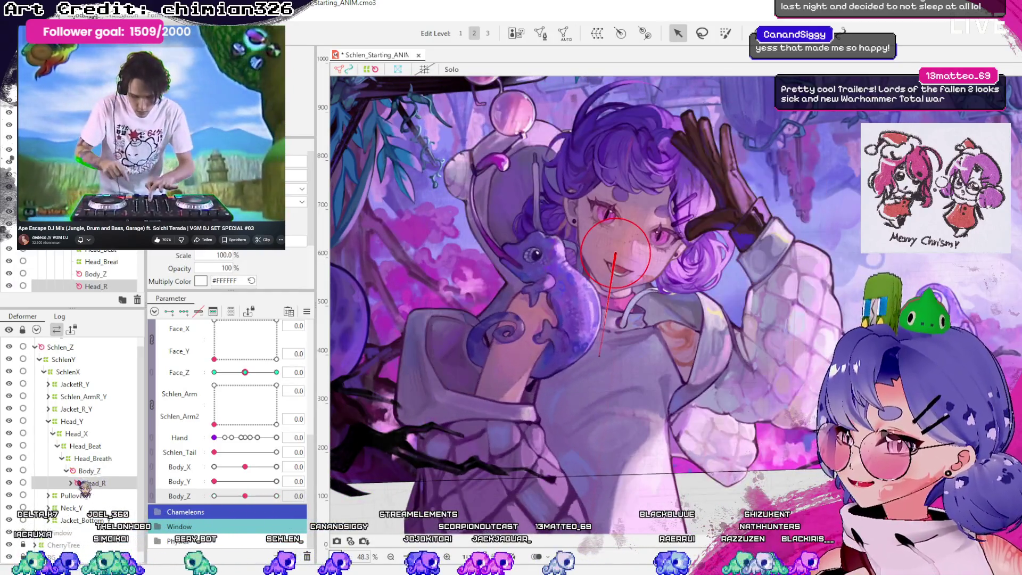
pyautogui.scroll(-1, 92, 482)
pyautogui.click(76, 470)
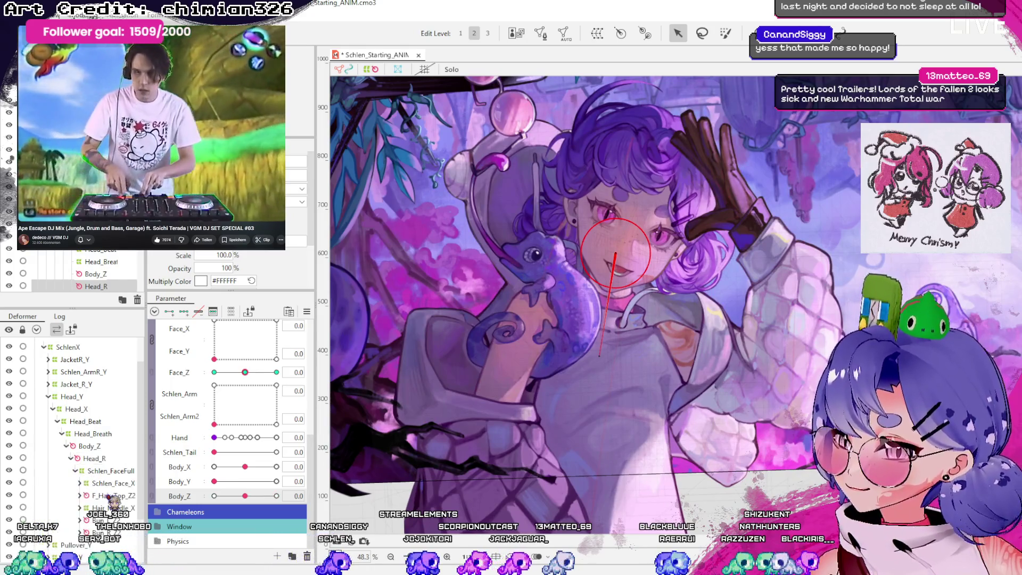
pyautogui.click(113, 496)
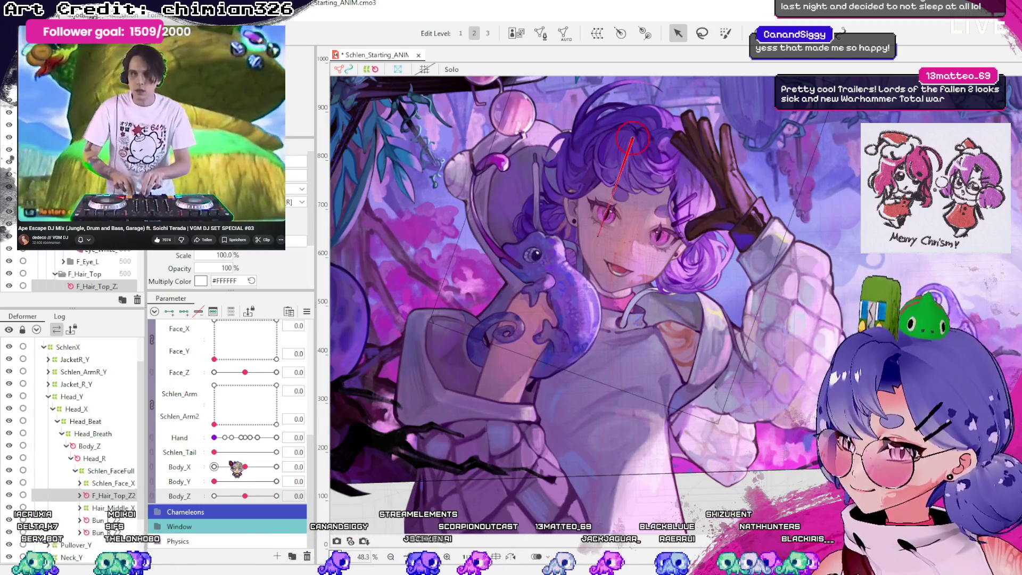
# - Test Face_Z at 30, 0 and -30 to check the head turn
pyautogui.scroll(2, 237, 468)
pyautogui.moveTo(245, 417); pyautogui.dragTo(348, 435)
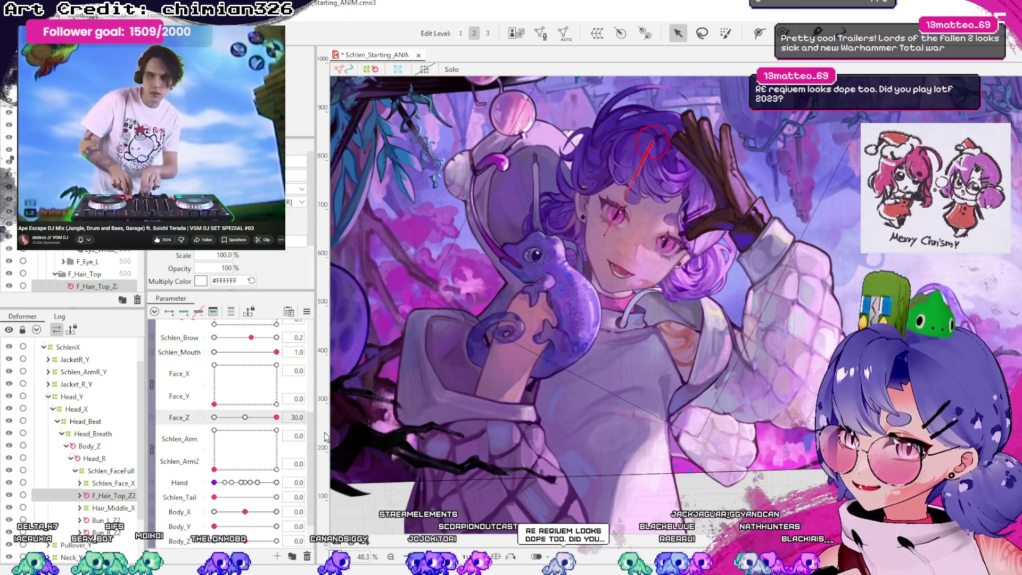
pyautogui.click(270, 418)
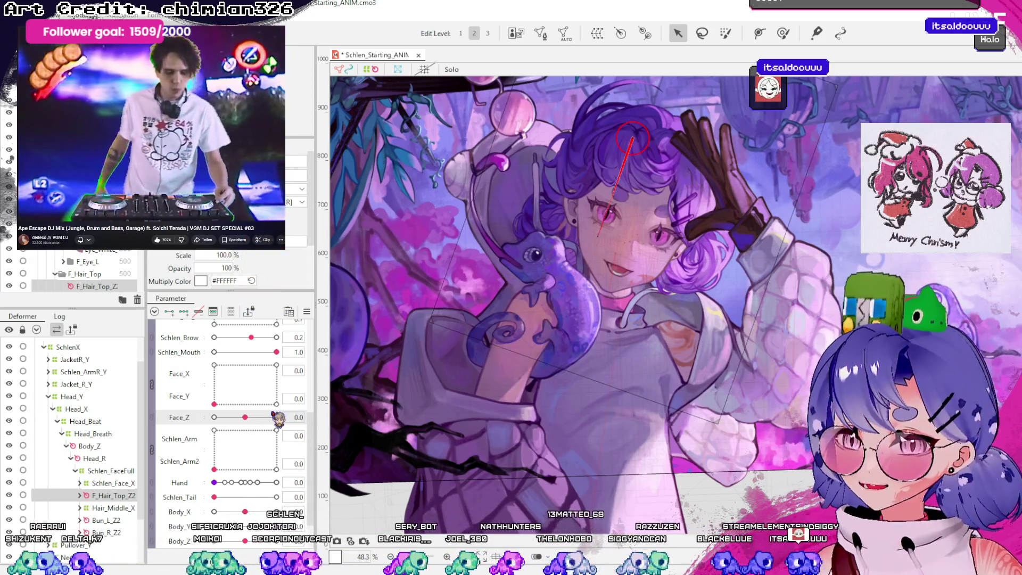
pyautogui.moveTo(246, 418); pyautogui.dragTo(227, 418)
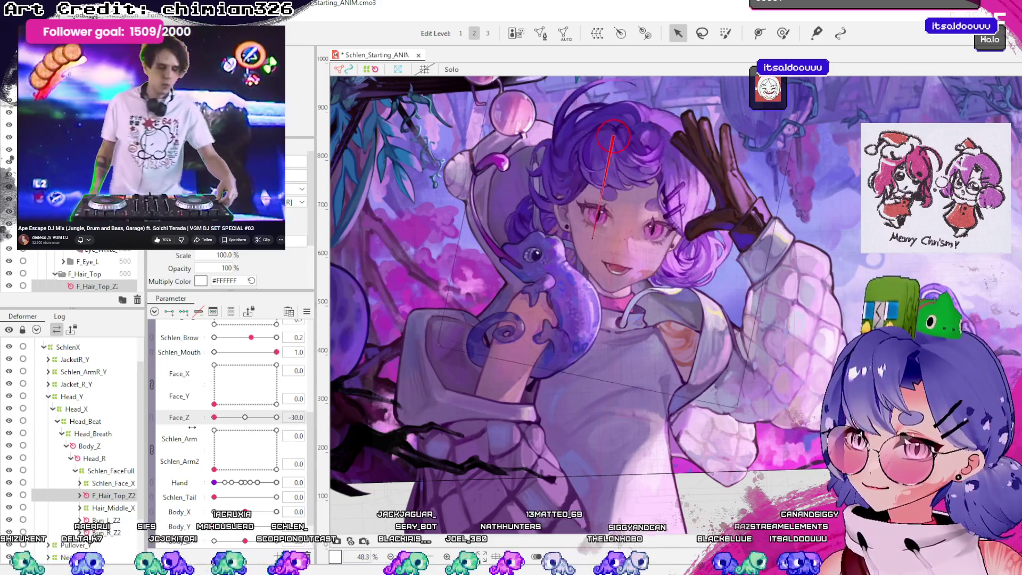
# - Undo the arm pose change, set Body_Z to 10, and test Face_Z at 30, -30 and 0
pyautogui.click(253, 431)
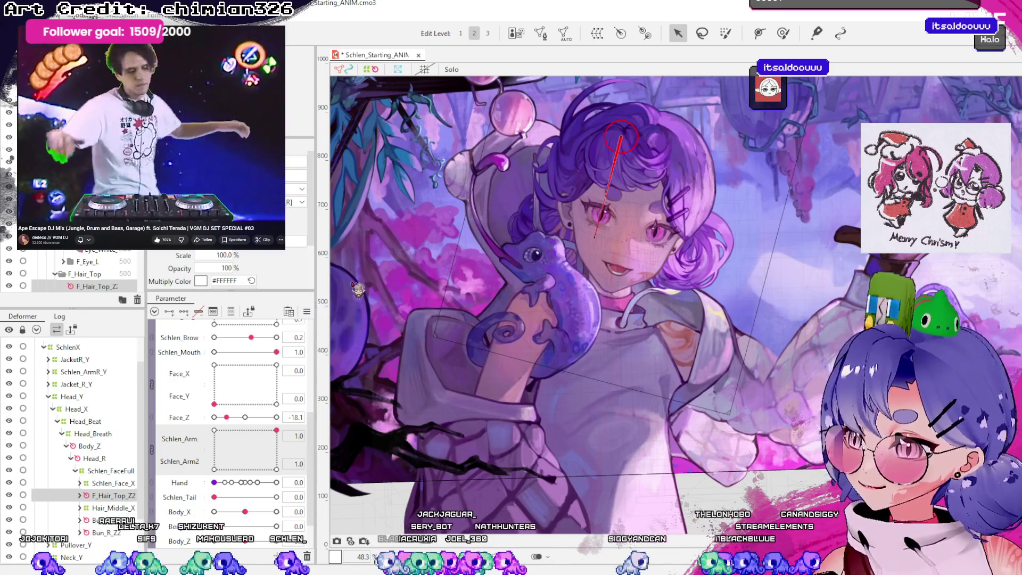
pyautogui.hotkey('ctrl', 'z')
pyautogui.hotkey('ctrl', 'z')
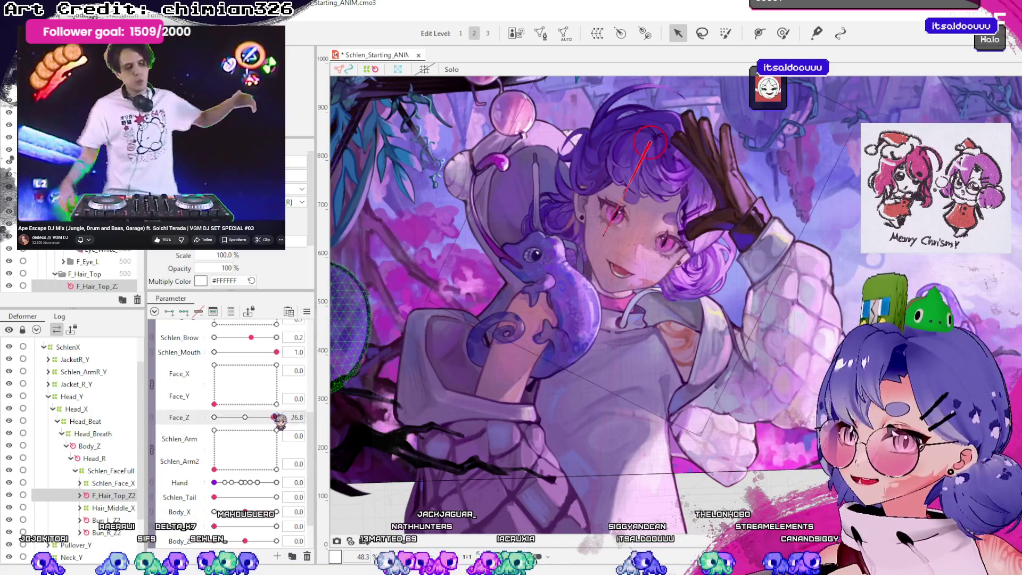
pyautogui.scroll(-2, 202, 495)
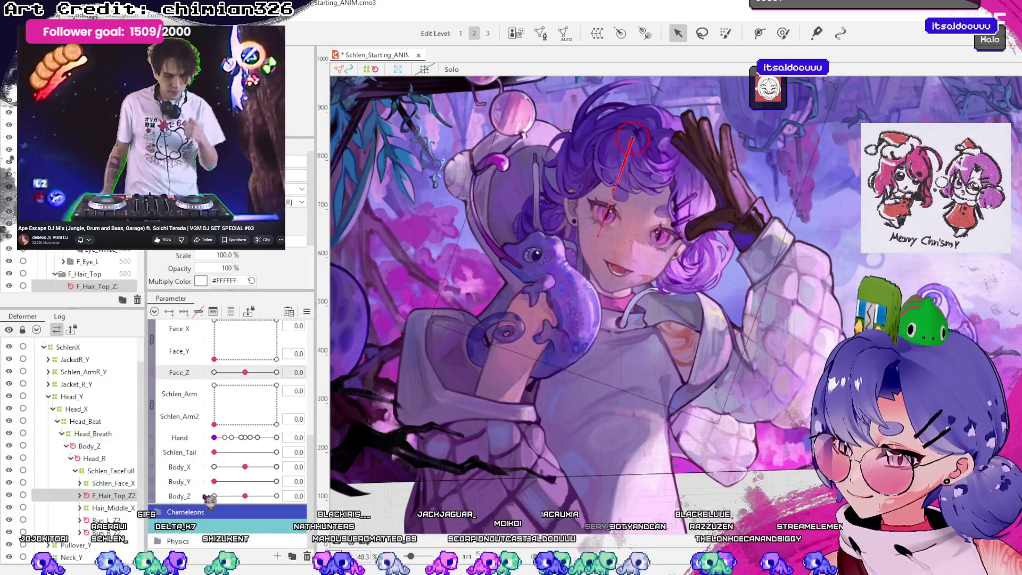
pyautogui.moveTo(254, 500); pyautogui.dragTo(318, 505)
pyautogui.moveTo(246, 372); pyautogui.dragTo(279, 373)
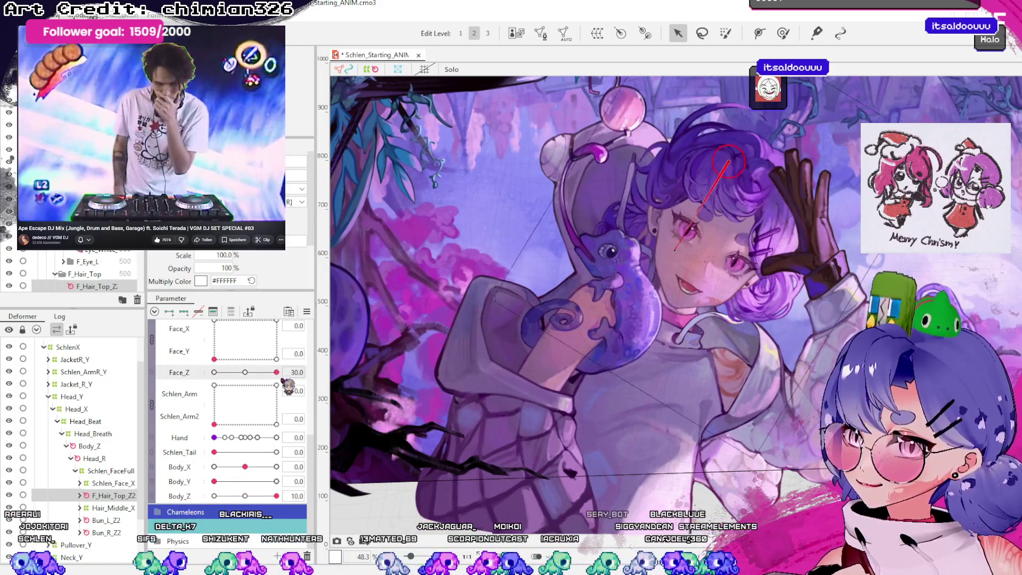
pyautogui.click(245, 372)
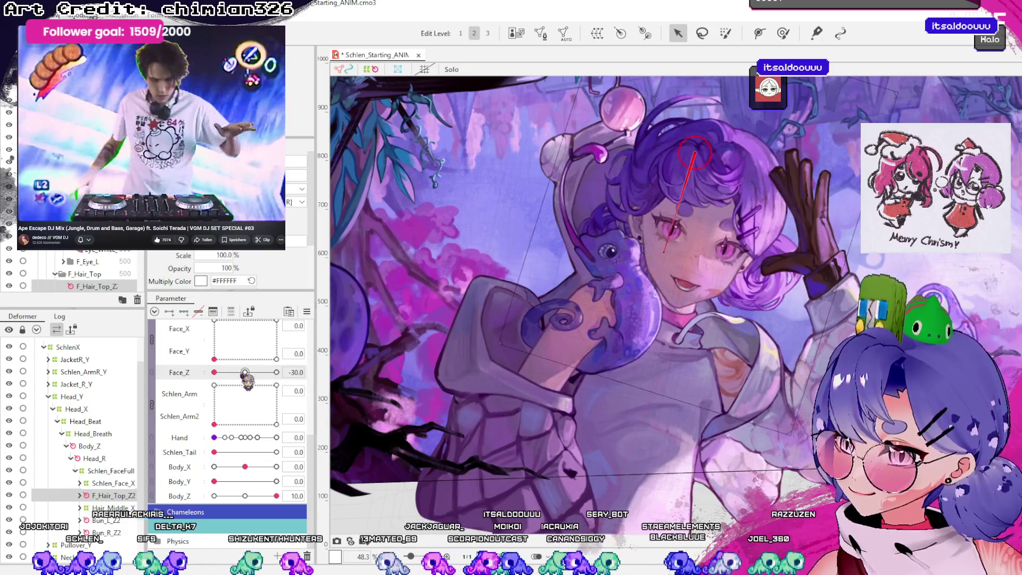
pyautogui.moveTo(276, 495)
pyautogui.mouseDown()
pyautogui.moveTo(215, 495)
pyautogui.moveTo(276, 496)
pyautogui.mouseUp()
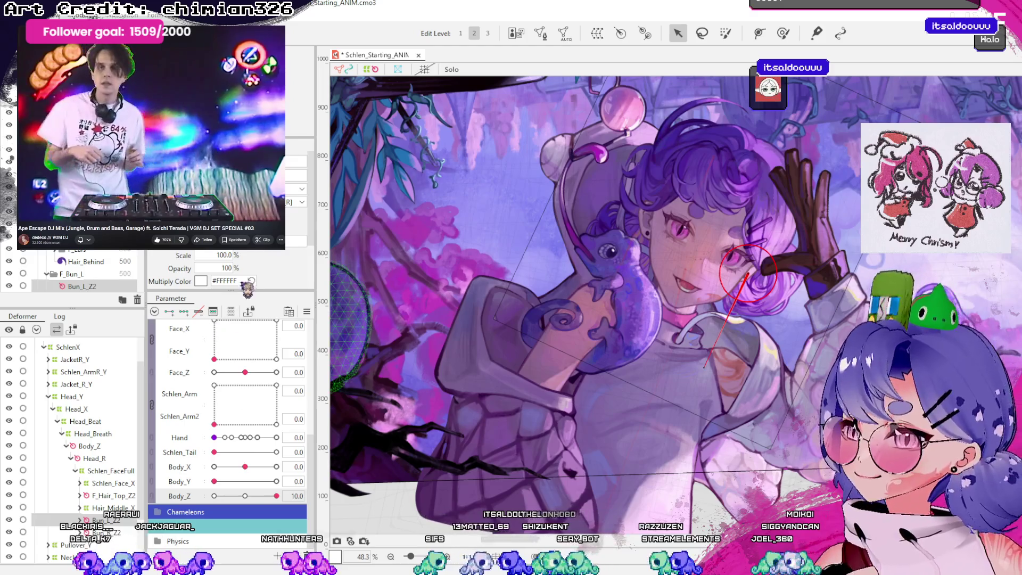
# - Select the Bun_L_Z deformer and expand the Chameleons parameter group
pyautogui.click(748, 272)
pyautogui.click(748, 272)
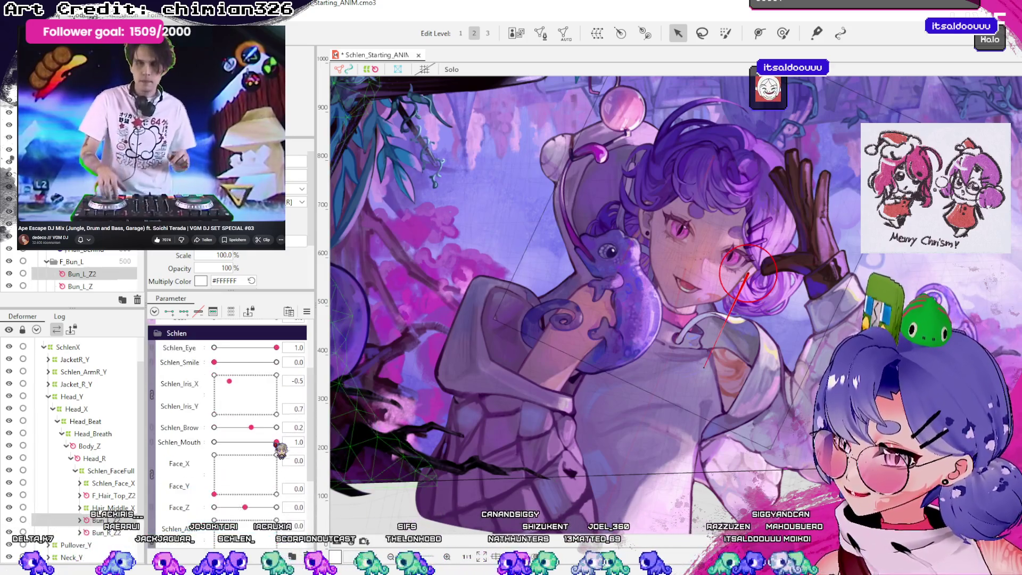
pyautogui.click(748, 272)
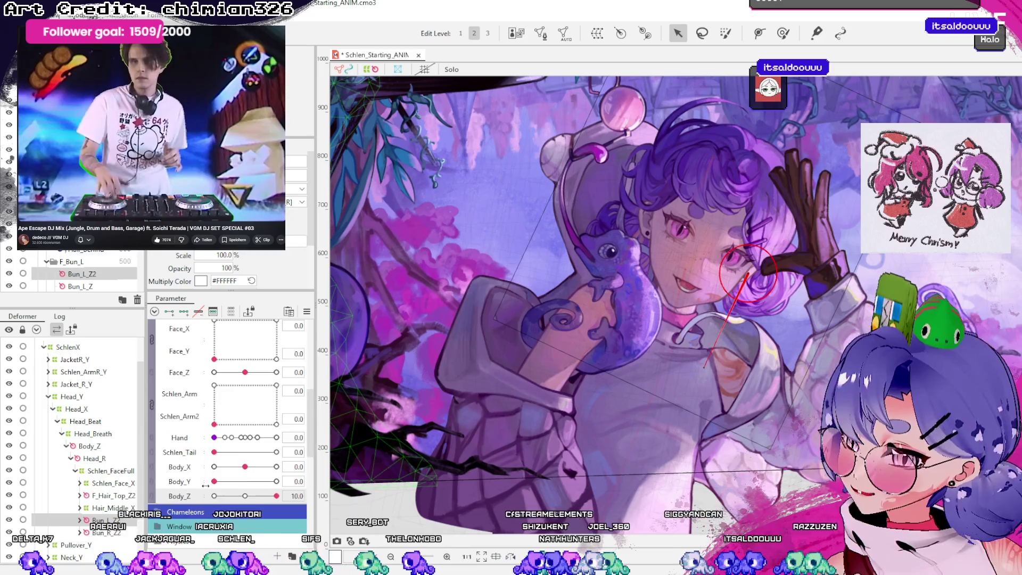
pyautogui.scroll(-3, 205, 490)
pyautogui.scroll(3, 167, 454)
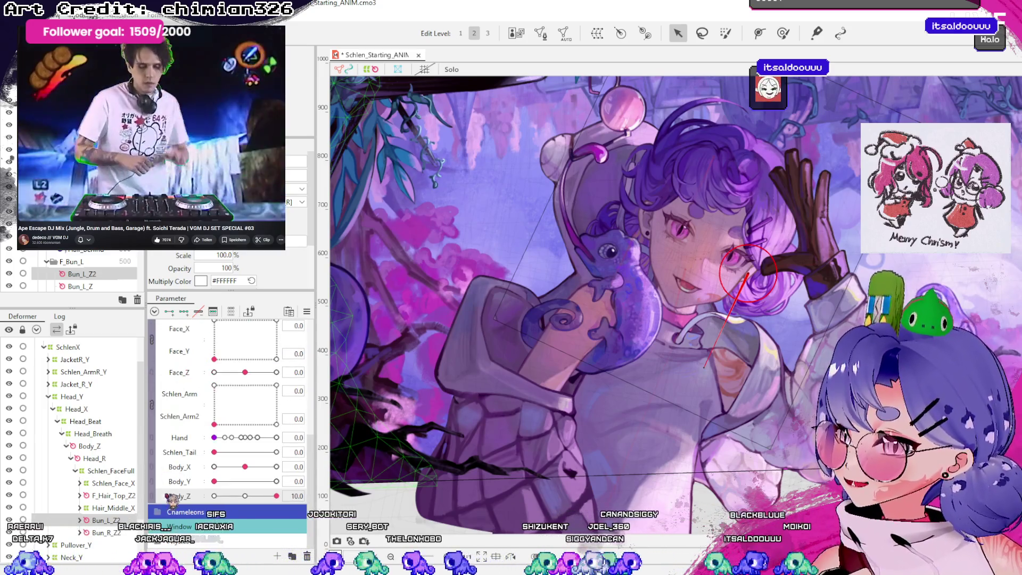
pyautogui.scroll(-3, 229, 426)
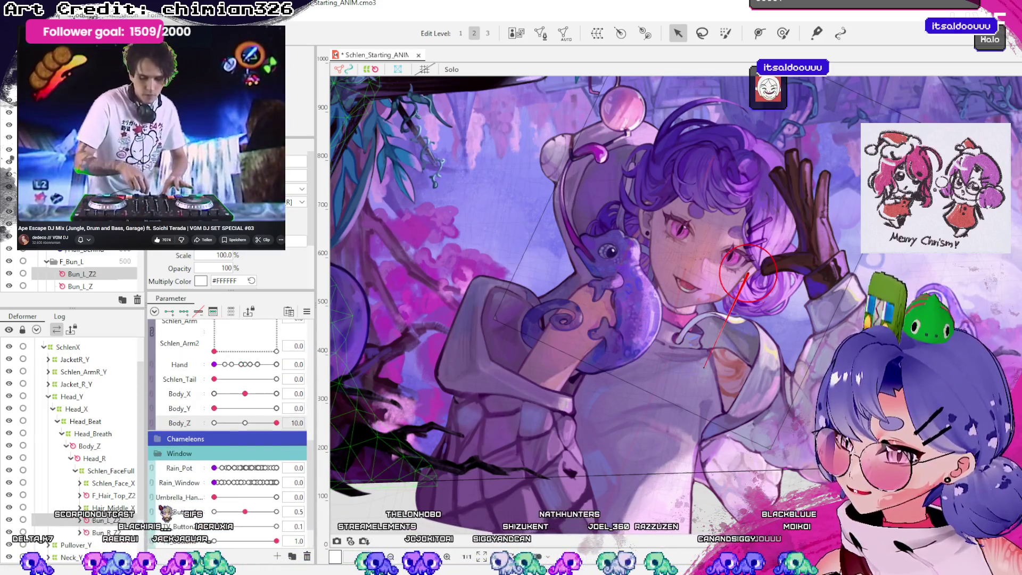
pyautogui.scroll(3, 229, 425)
pyautogui.click(165, 513)
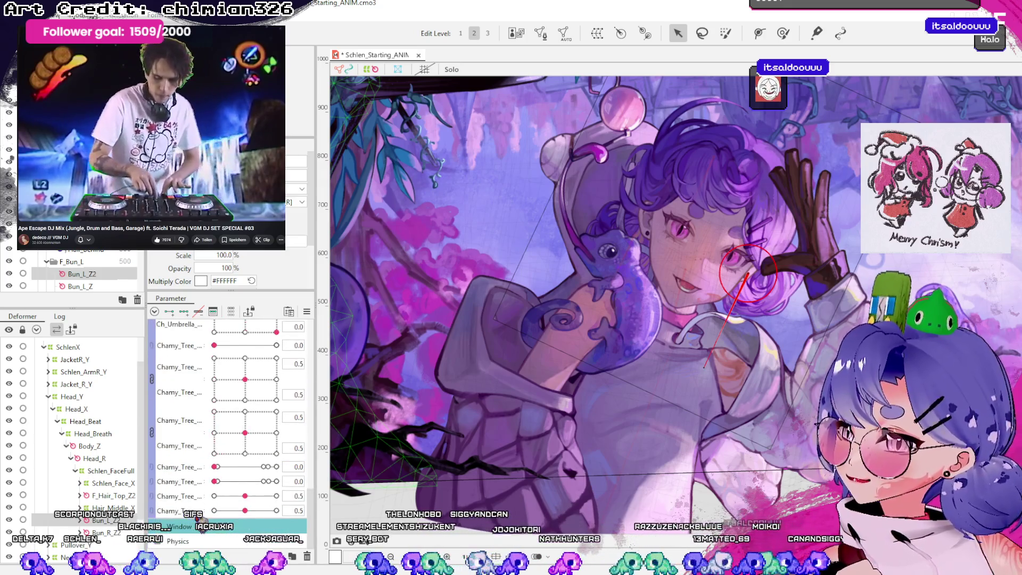
# - Review the Chameleons eye and body parameters and switch between the Bun_L_Z and Bun_L_Z2 deformers
pyautogui.scroll(-2, 173, 479)
pyautogui.scroll(2, 173, 478)
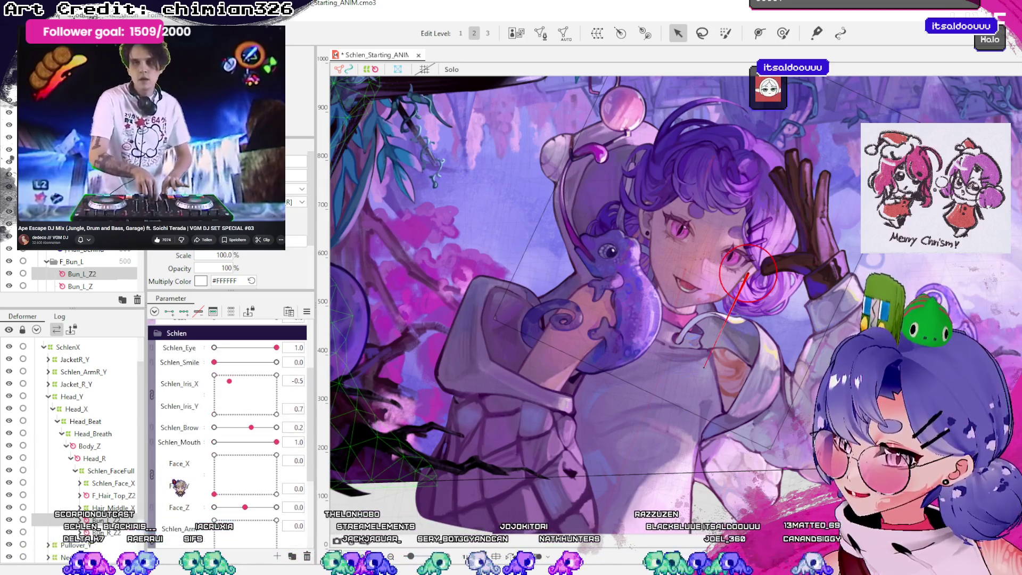
pyautogui.scroll(-2, 176, 481)
pyautogui.scroll(3, 182, 485)
pyautogui.scroll(-2, 182, 486)
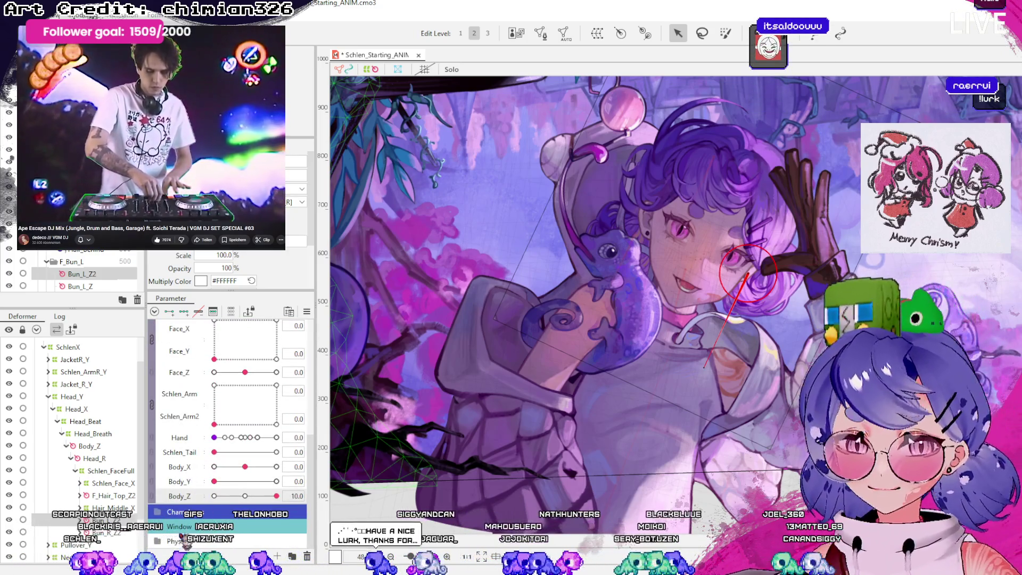
pyautogui.scroll(-3, 180, 516)
pyautogui.scroll(-4, 181, 516)
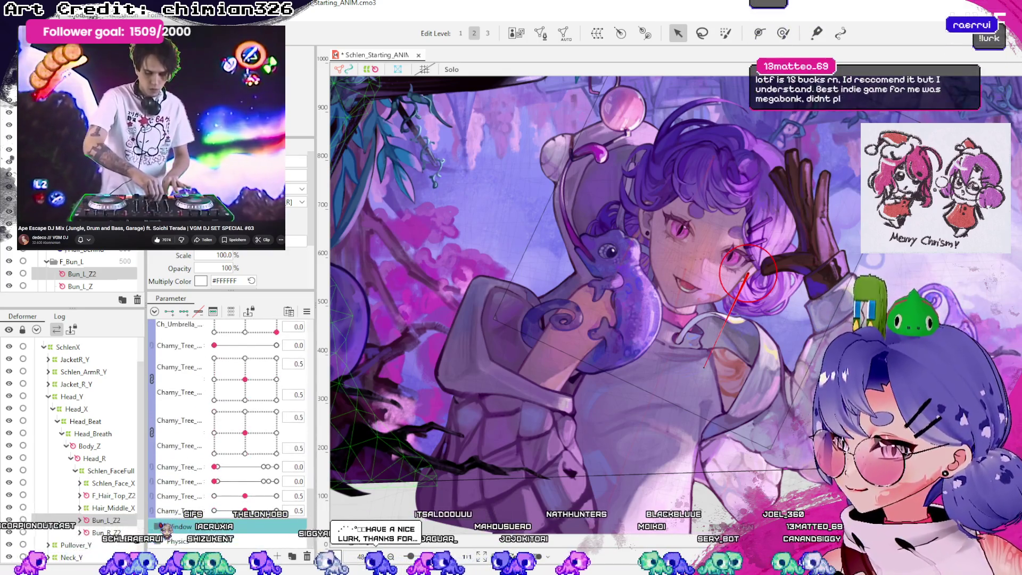
pyautogui.scroll(-2, 181, 517)
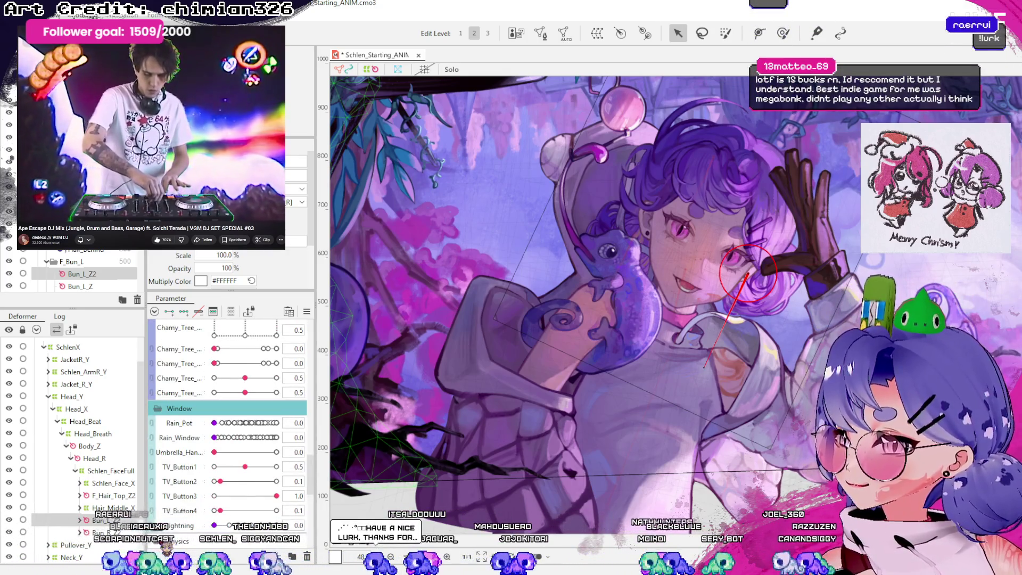
pyautogui.scroll(-5, 181, 516)
pyautogui.scroll(5, 181, 516)
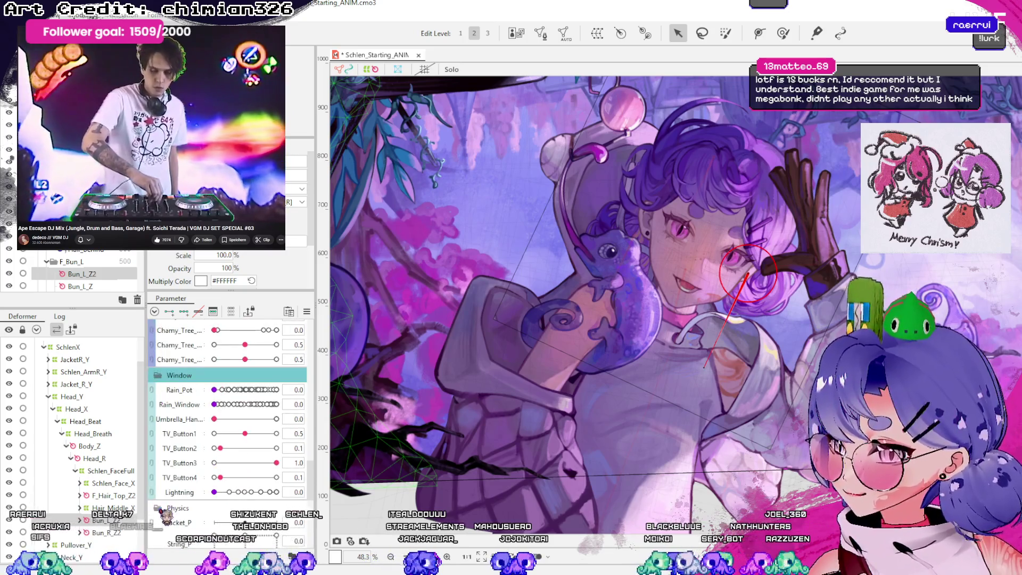
pyautogui.scroll(-2, 181, 516)
pyautogui.scroll(2, 181, 517)
pyautogui.scroll(3, 181, 516)
pyautogui.scroll(2, 181, 517)
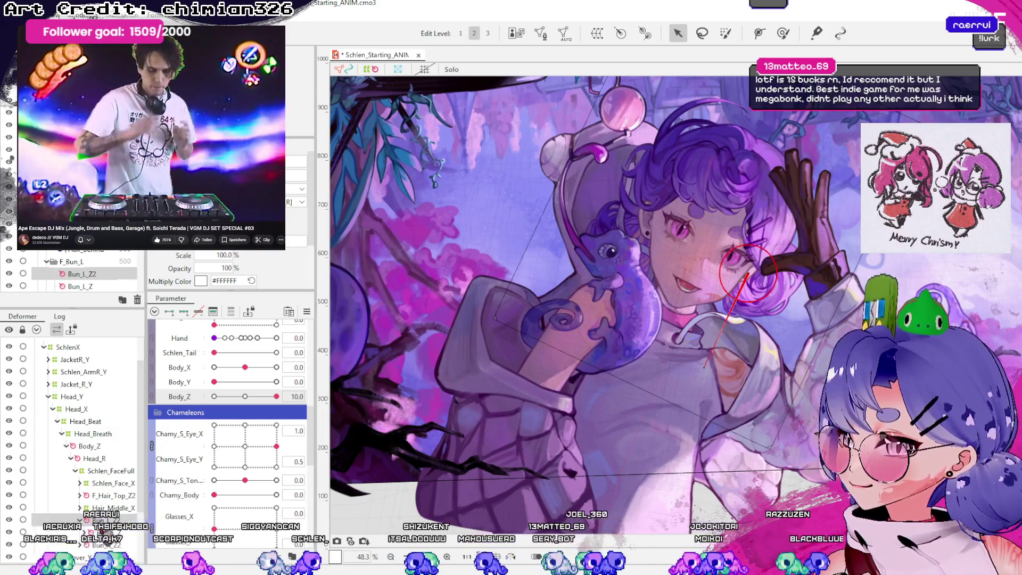
pyautogui.click(80, 286)
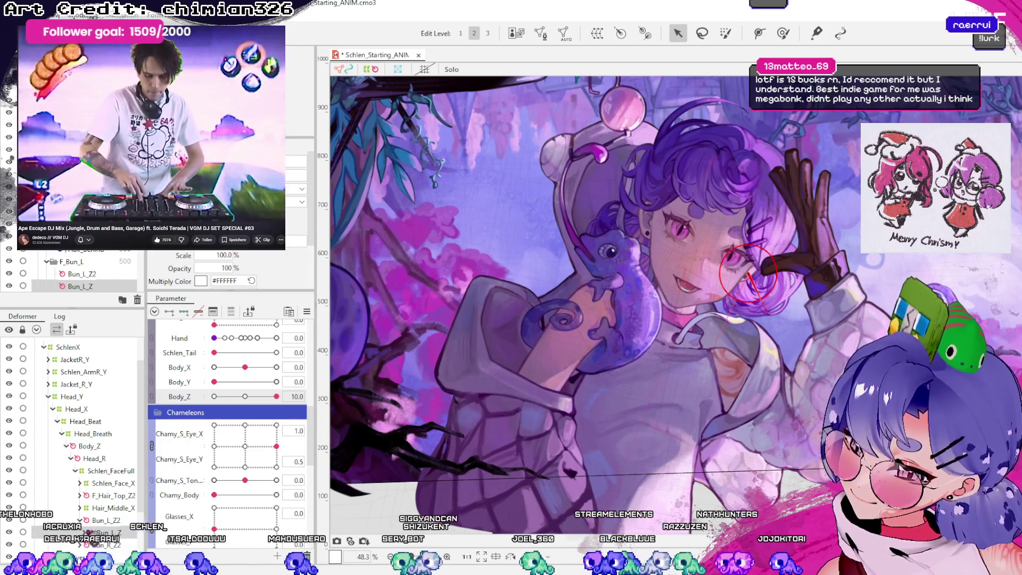
pyautogui.click(82, 274)
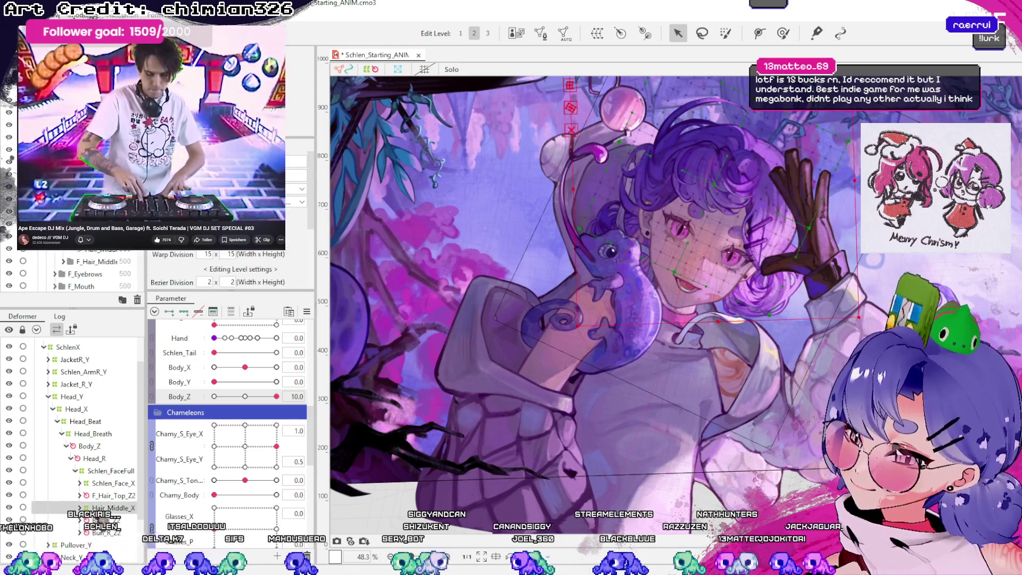
pyautogui.scroll(1, 80, 271)
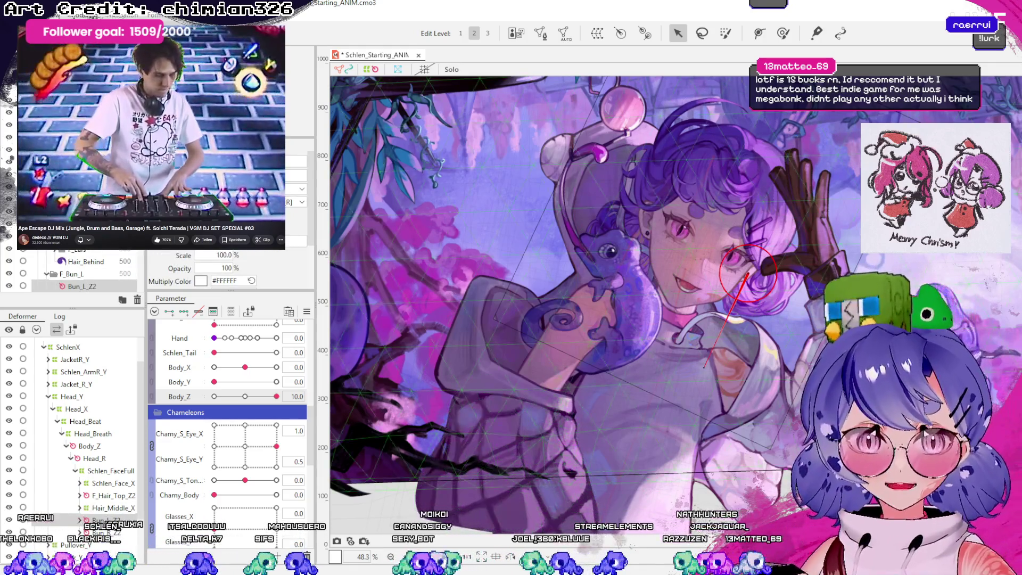
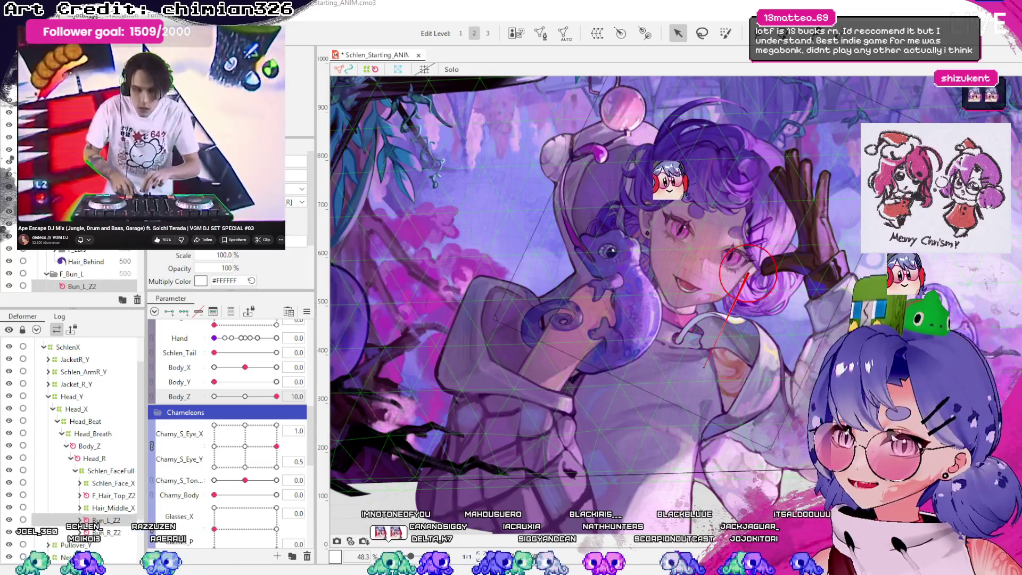
# - Scroll the DJ mix comments, then switch to the Teahouse Hub Ambience video tab
pyautogui.scroll(-2, 152, 138)
pyautogui.scroll(-5, 151, 139)
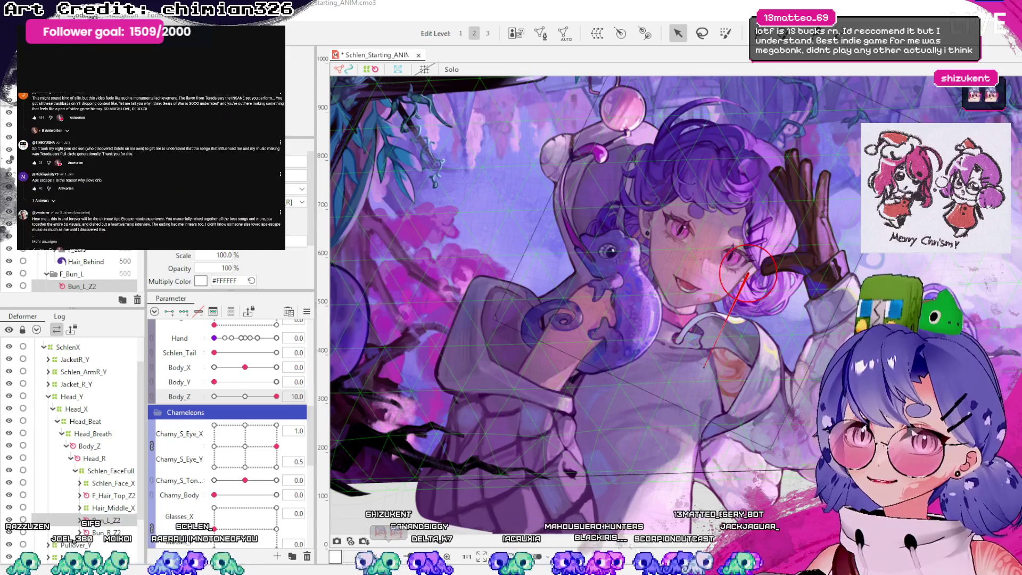
pyautogui.scroll(7, 152, 138)
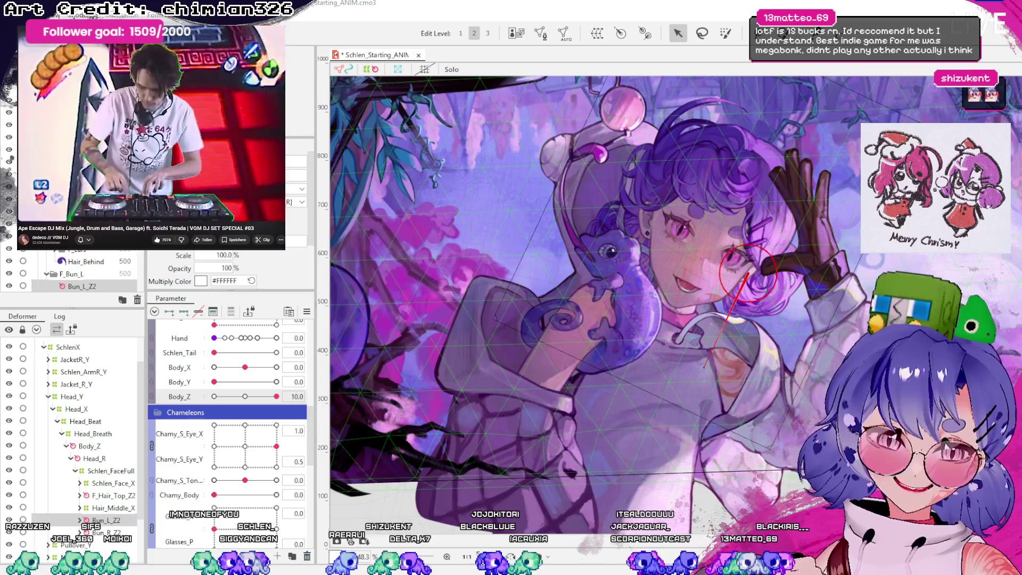
pyautogui.hotkey('alt', 'Tab')
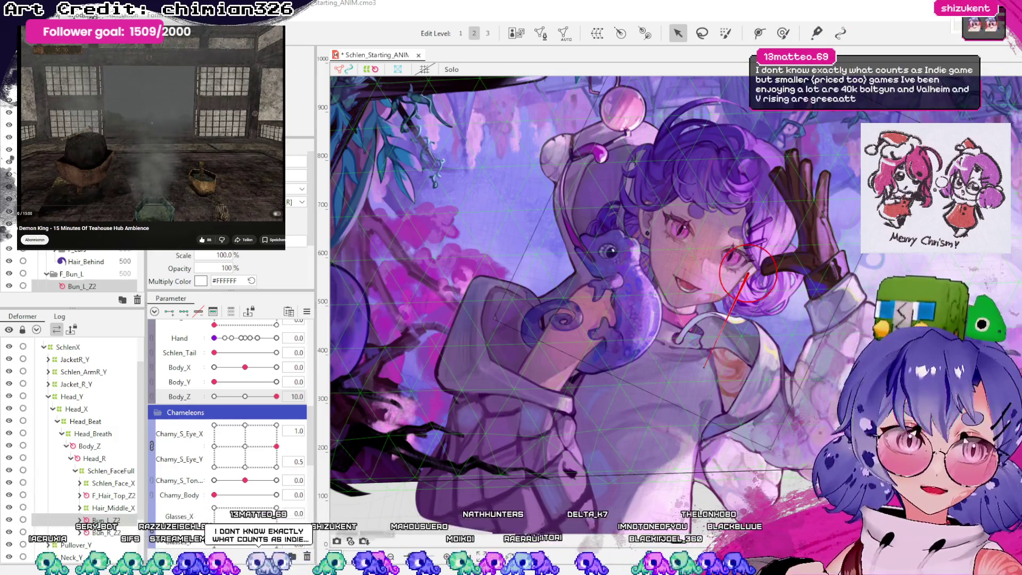
pyautogui.scroll(-1, 150, 137)
pyautogui.scroll(1, 150, 137)
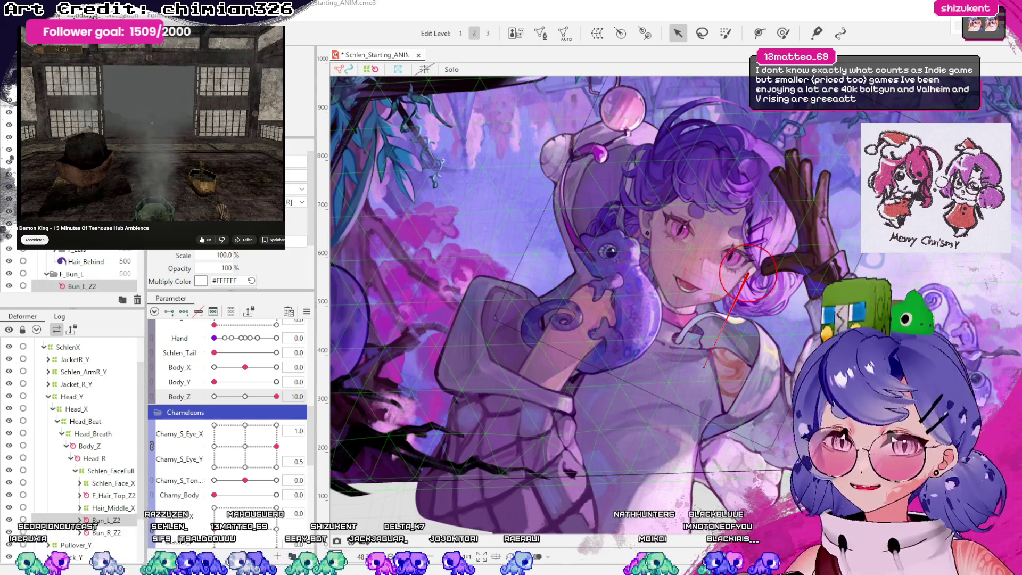
pyautogui.scroll(-5, 150, 137)
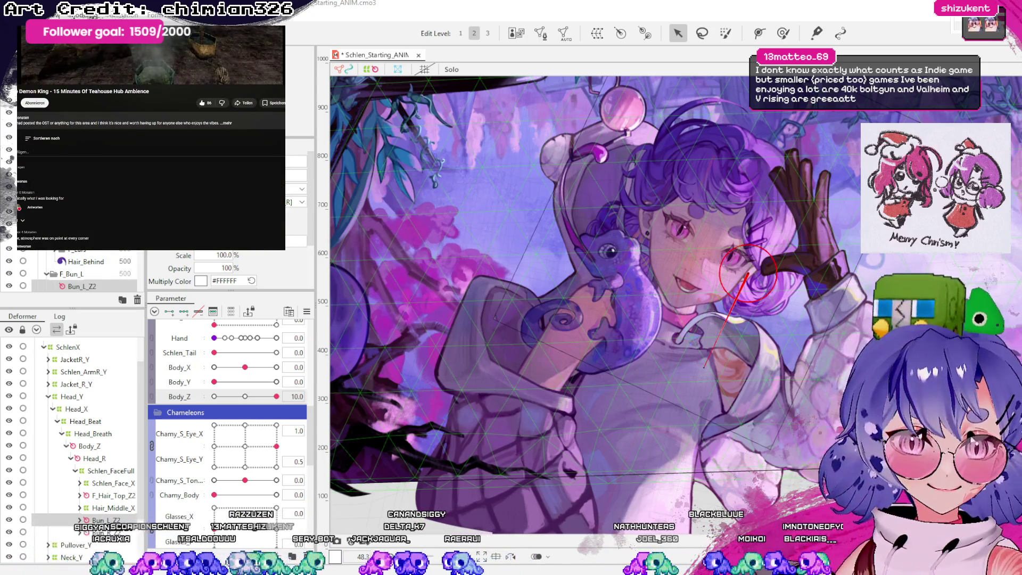
pyautogui.scroll(5, 150, 137)
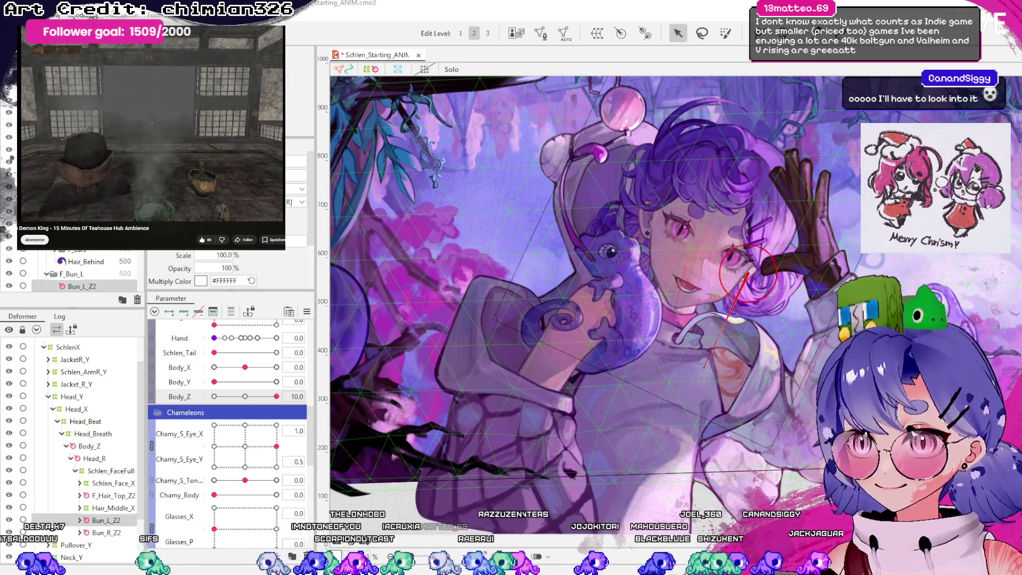
# - Search Google in a new tab for Spooky's Jumpscare Mansion's creator and read the results
pyautogui.hotkey('ctrl', 't')
pyautogui.write('spookies')
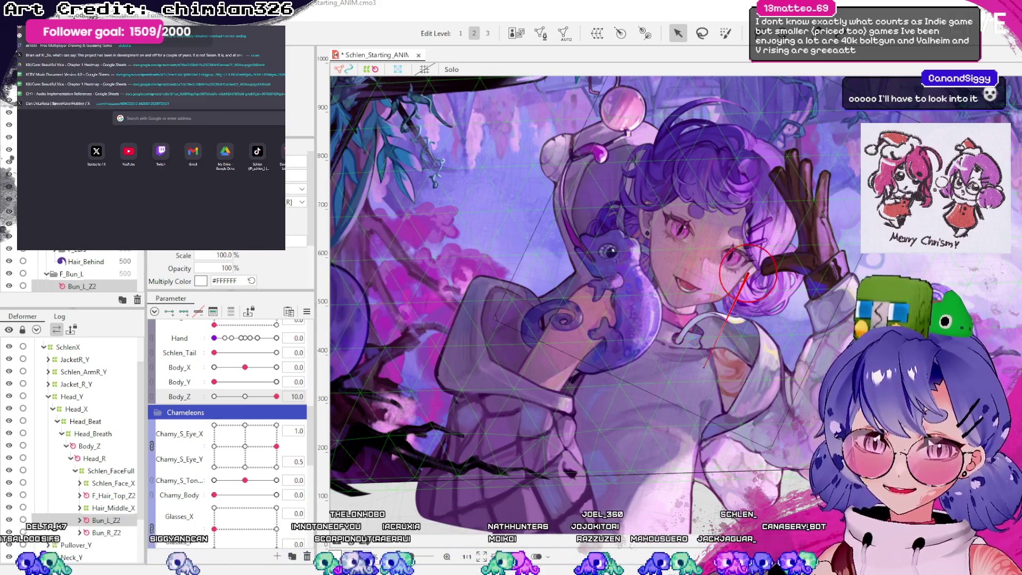
pyautogui.write(' ju')
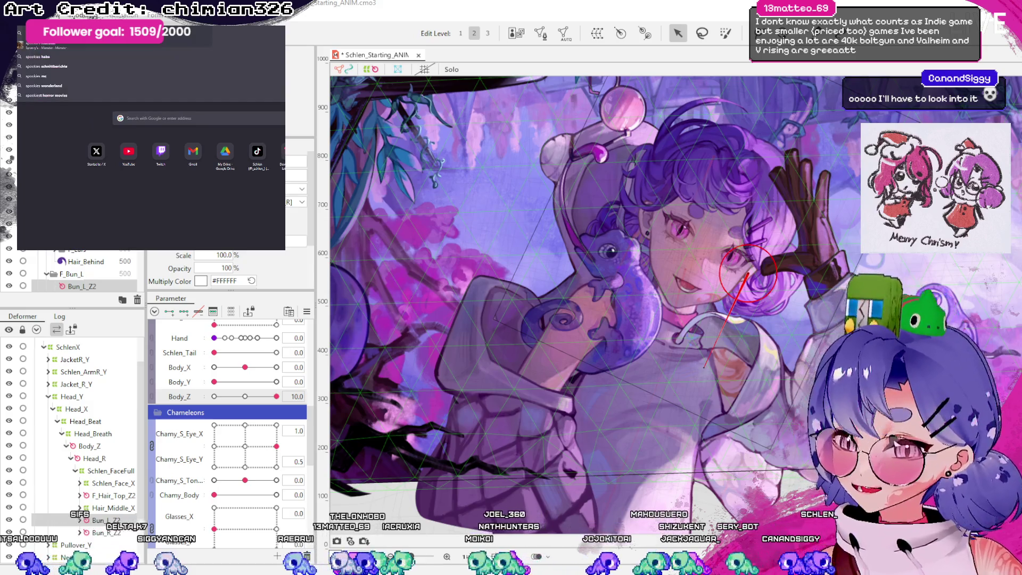
pyautogui.press('Escape')
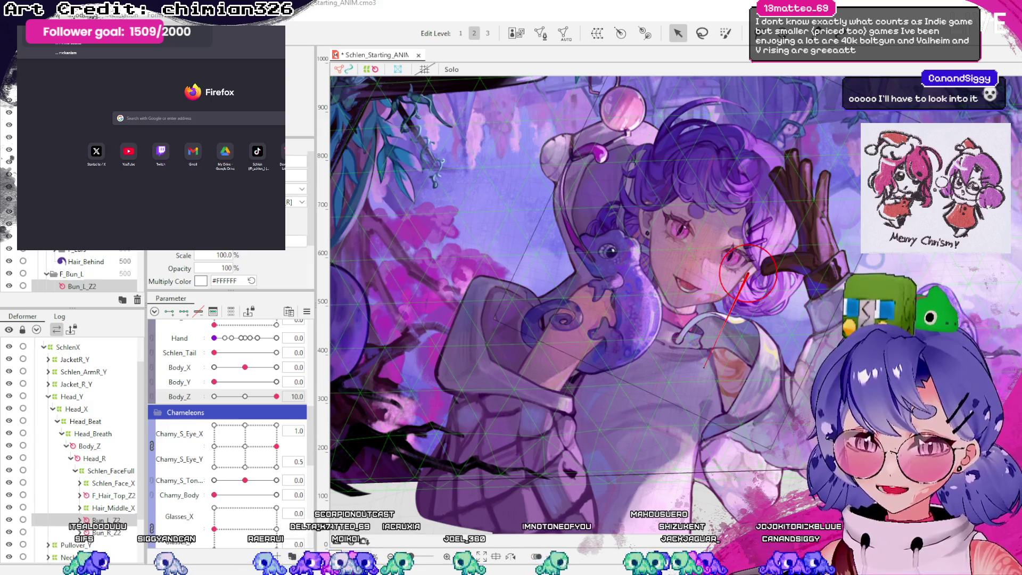
pyautogui.press('Return')
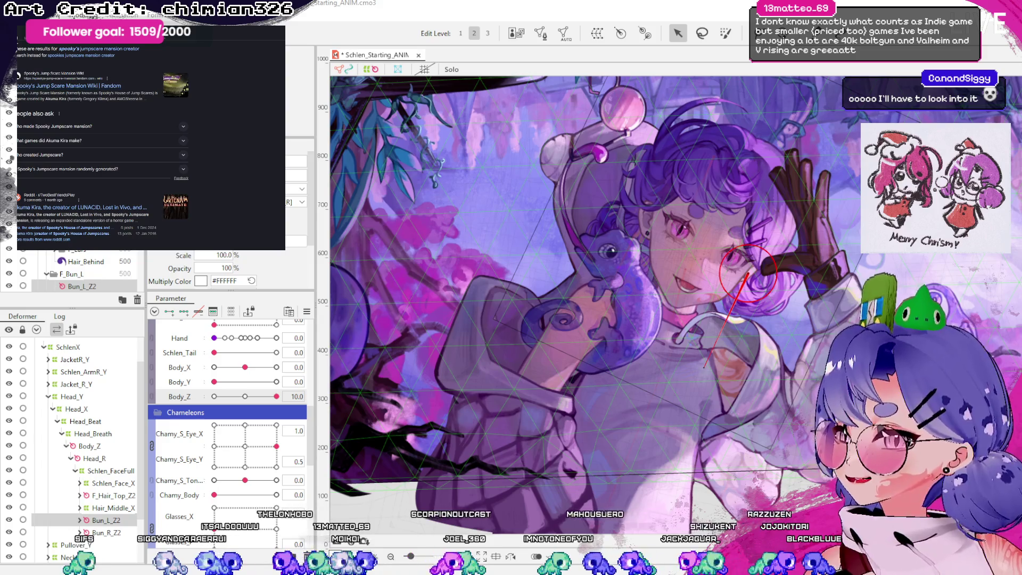
pyautogui.scroll(-1, 101, 138)
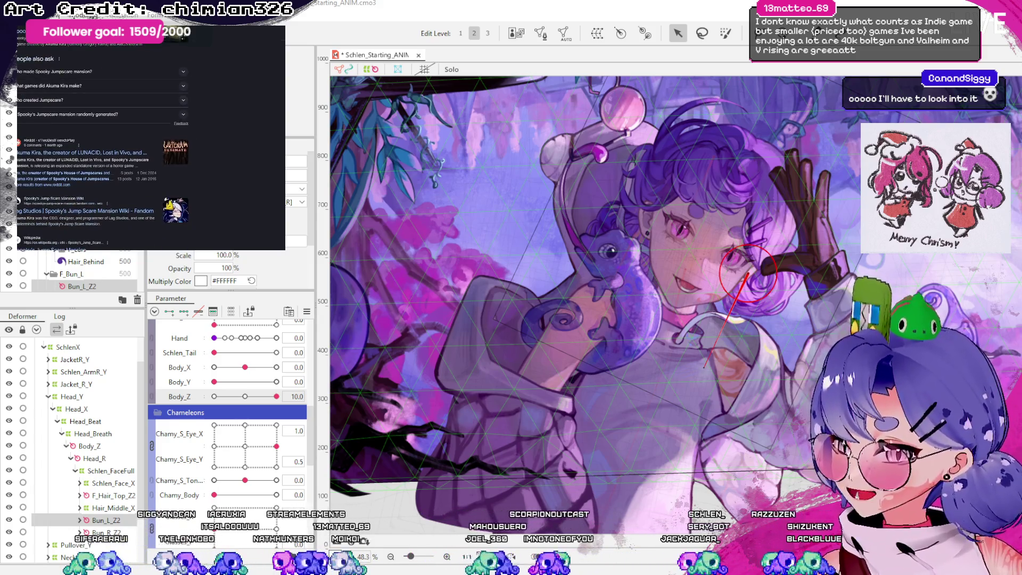
pyautogui.scroll(-1, 101, 138)
pyautogui.scroll(-1, 101, 138)
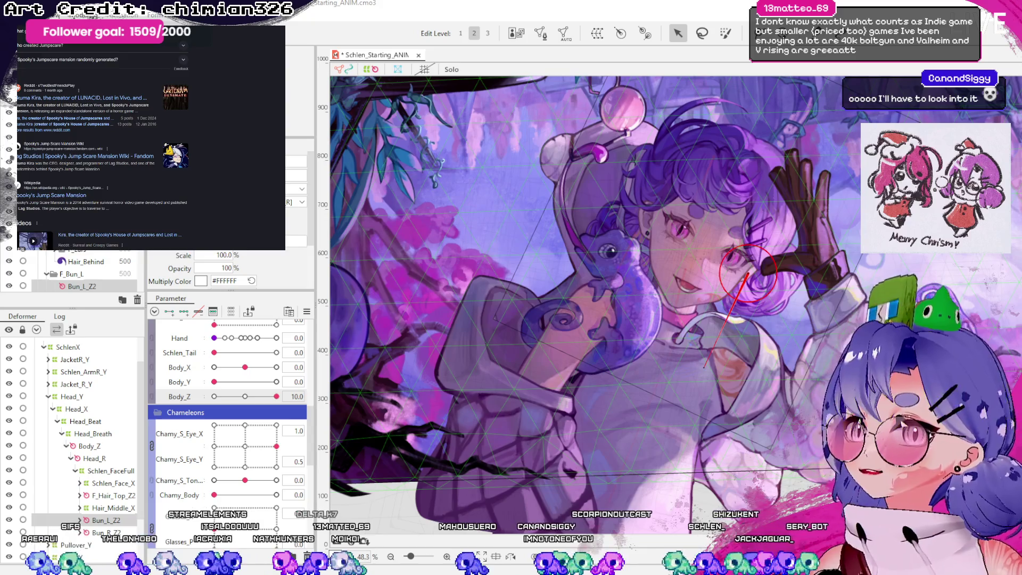
# - Search 'lost in vivo' in another tab, browse the results, and return to the ambience video
pyautogui.hotkey('ctrl', 't')
pyautogui.write('lost in')
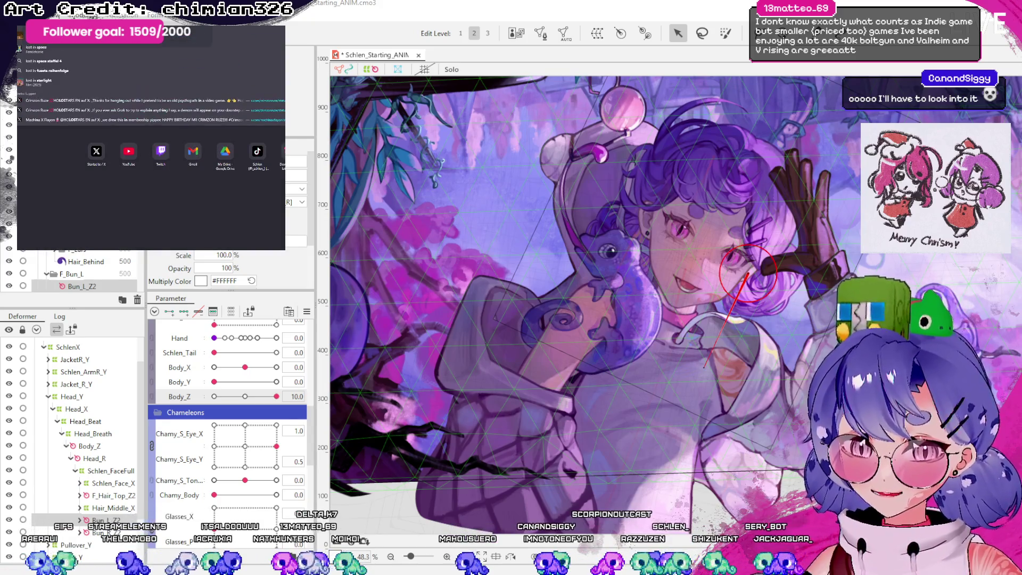
pyautogui.write(' vivo')
pyautogui.press('Return')
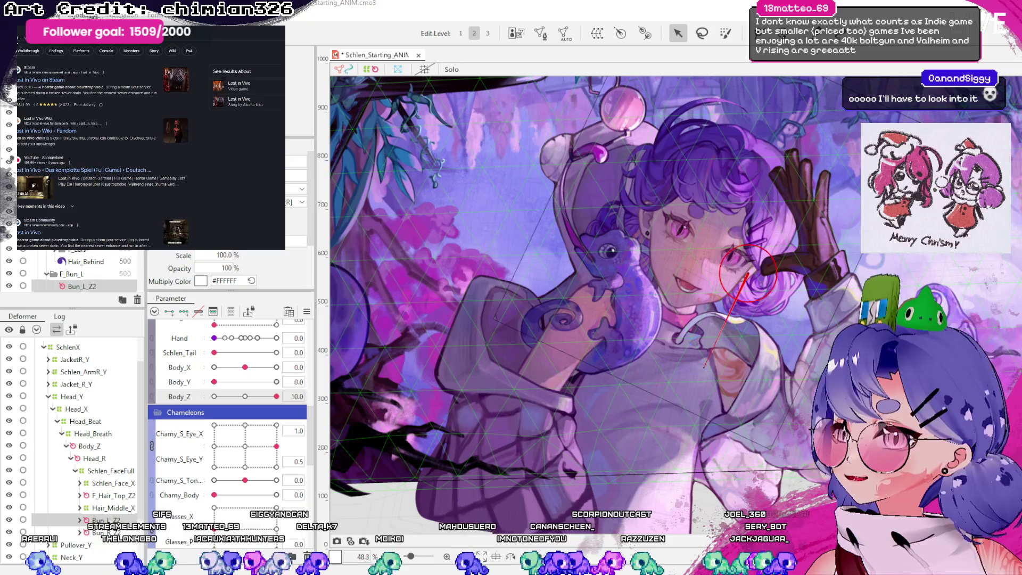
pyautogui.scroll(-2, 152, 154)
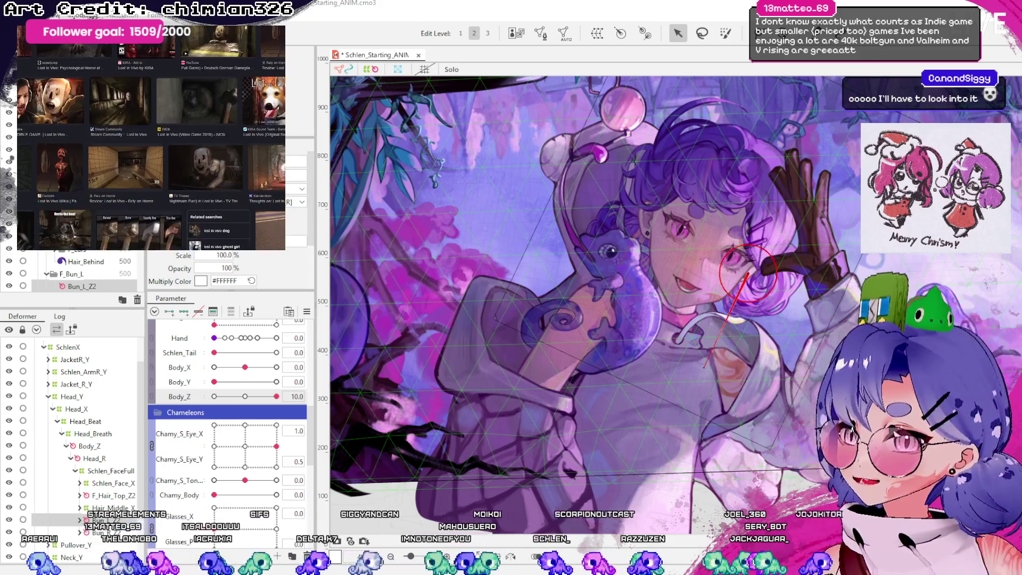
pyautogui.scroll(2, 152, 139)
pyautogui.scroll(-3, 152, 138)
pyautogui.hotkey('ctrl', 'Tab')
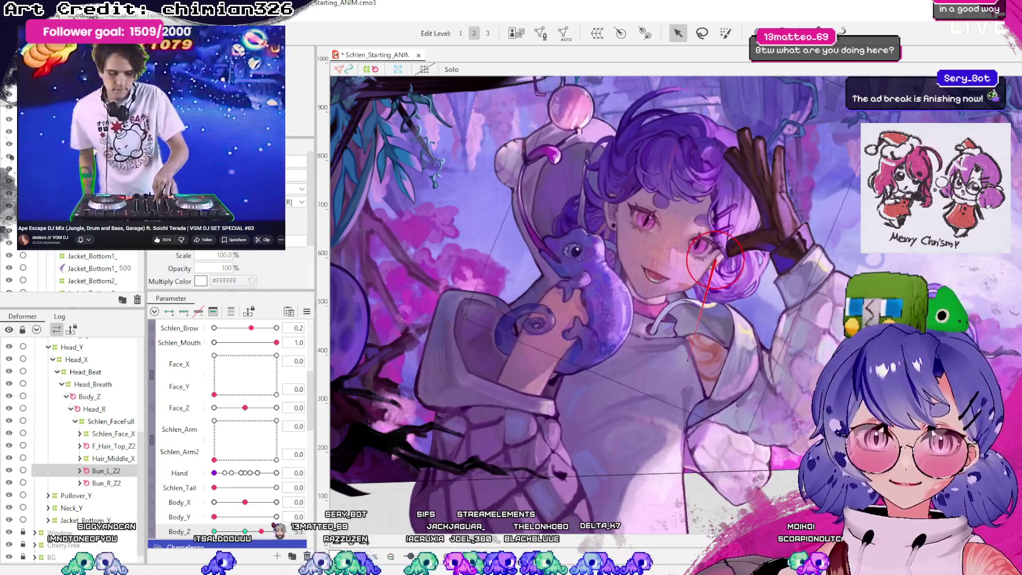
# - Swing Body_Z to 10, reset it to 0, then close in on the face and bun
pyautogui.moveTo(261, 531); pyautogui.dragTo(300, 519)
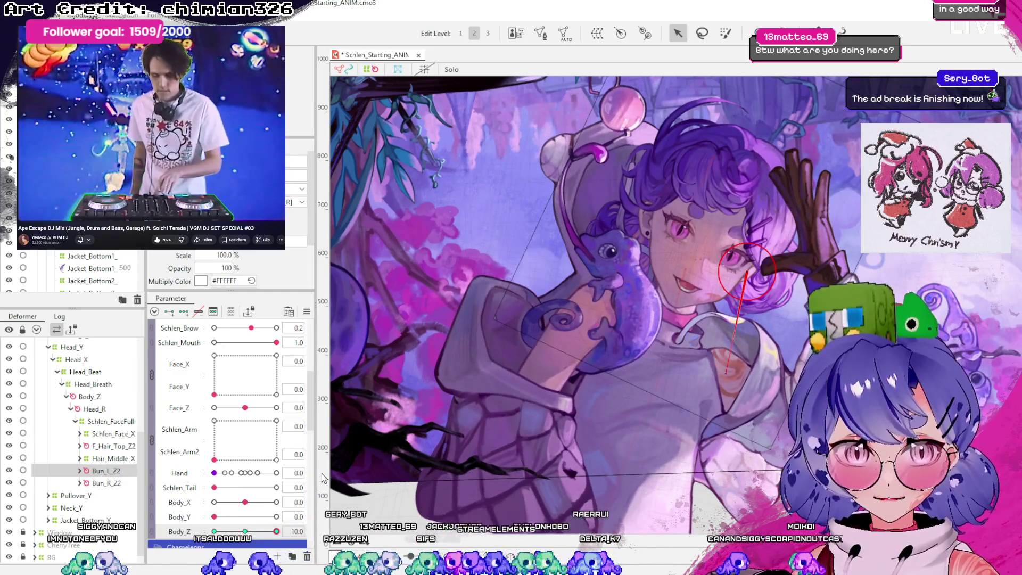
pyautogui.click(245, 531)
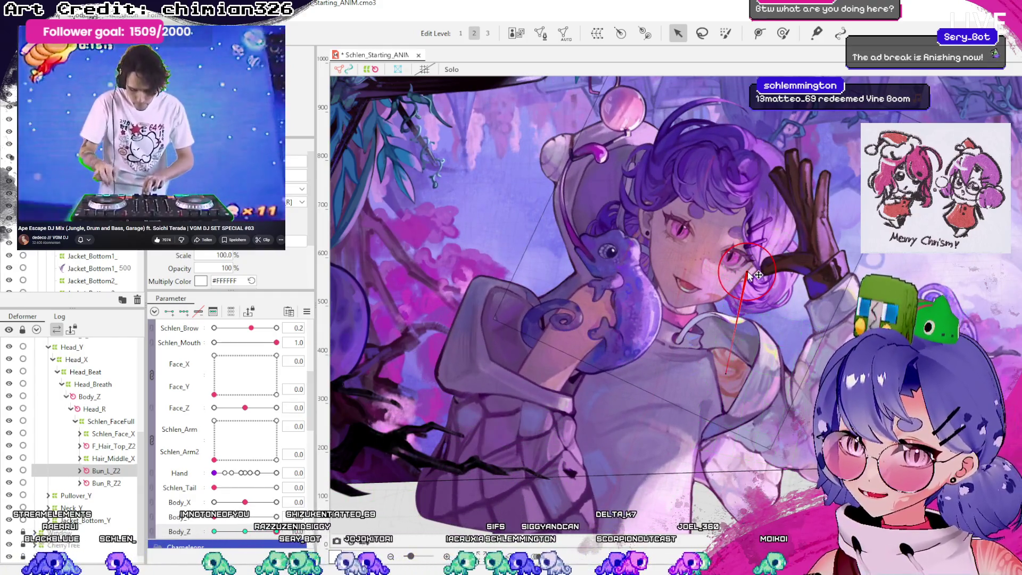
pyautogui.moveTo(276, 531); pyautogui.dragTo(195, 531)
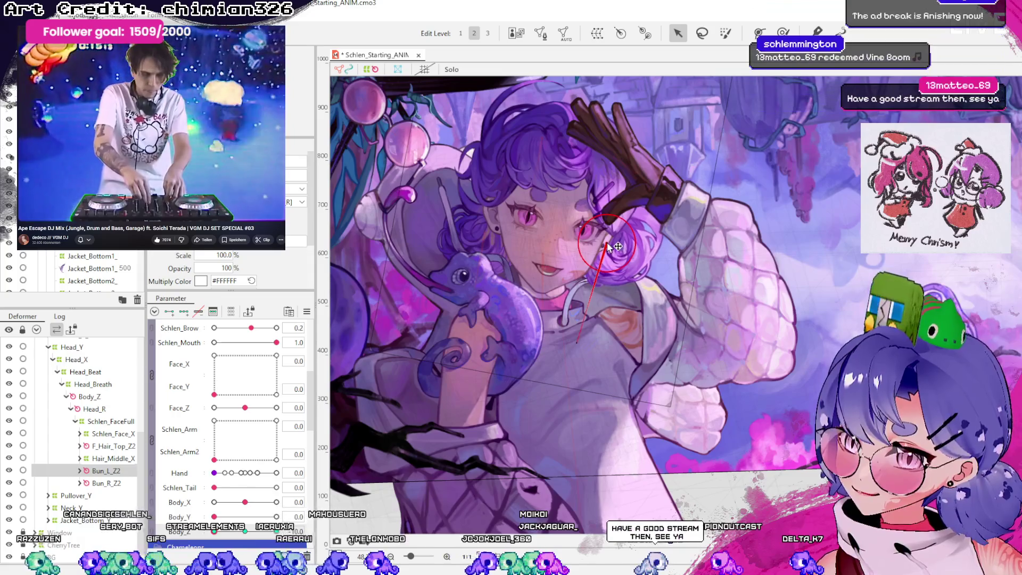
# - Select the Bun_R_Z2 deformer and tilt the face slightly to check the bun
pyautogui.moveTo(214, 531)
pyautogui.mouseDown()
pyautogui.moveTo(237, 545)
pyautogui.moveTo(250, 531)
pyautogui.mouseUp()
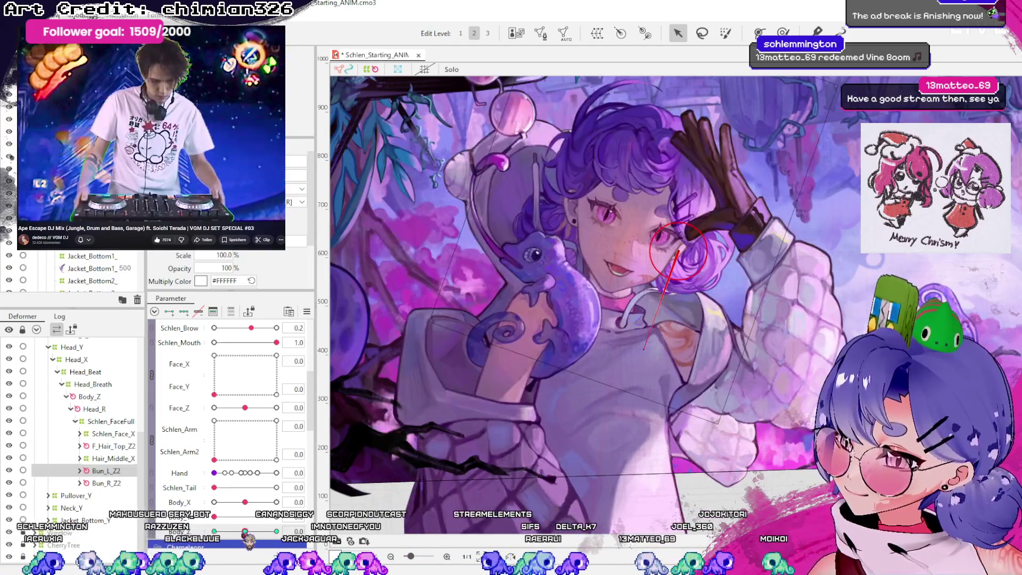
pyautogui.click(109, 482)
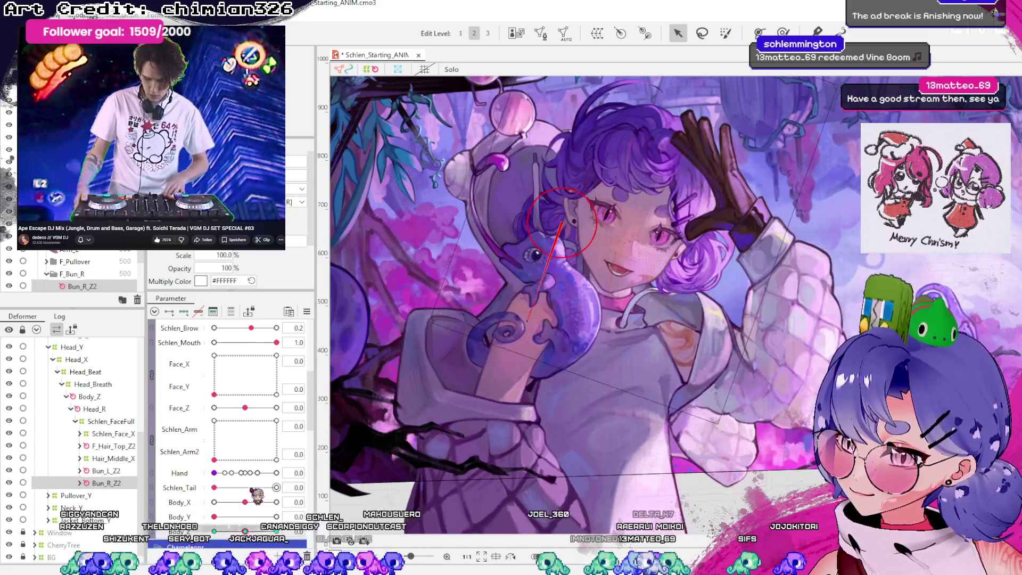
pyautogui.scroll(2, 250, 495)
pyautogui.scroll(2, 248, 497)
pyautogui.moveTo(256, 496)
pyautogui.mouseDown()
pyautogui.moveTo(246, 498)
pyautogui.moveTo(257, 501)
pyautogui.mouseUp()
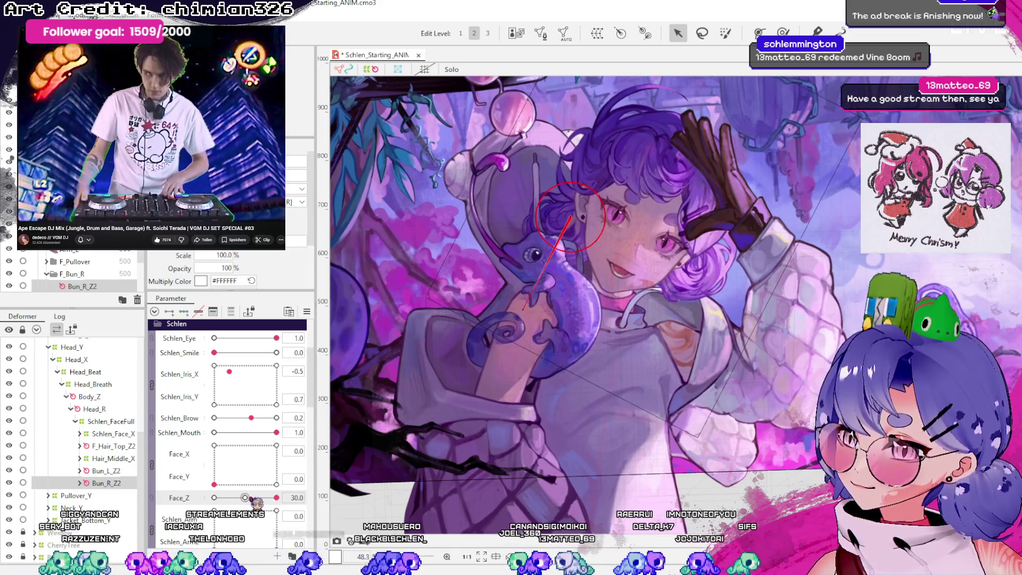
pyautogui.scroll(-5, 250, 497)
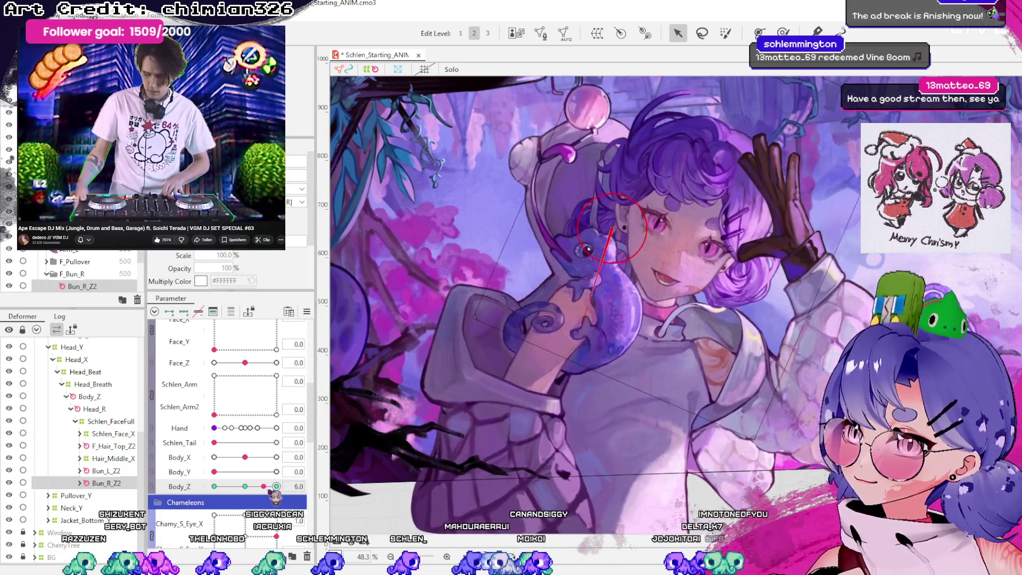
# - Sweep Body_Z from its -10 minimum through neutral to near 10
pyautogui.moveTo(276, 485); pyautogui.dragTo(126, 492)
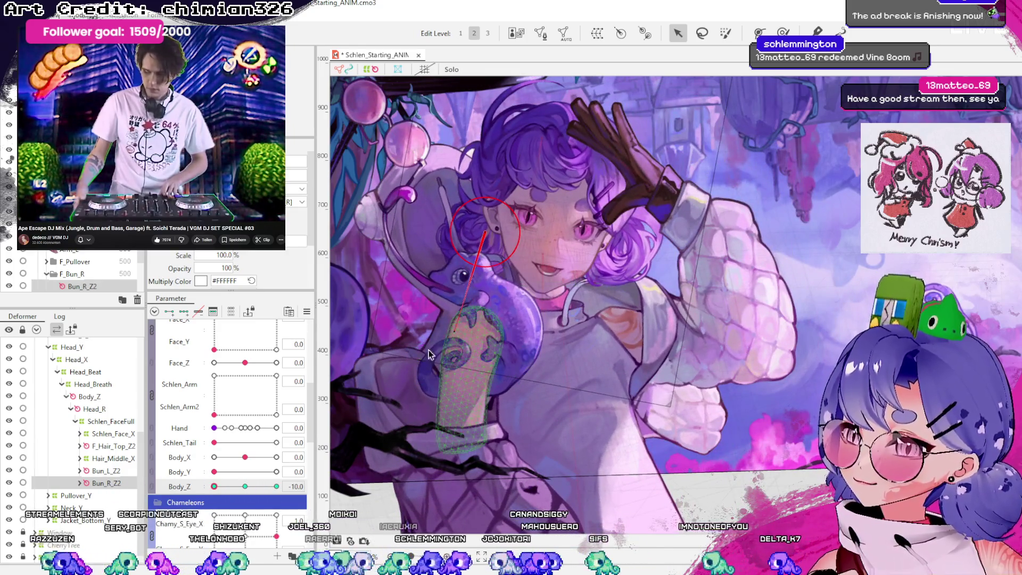
pyautogui.moveTo(233, 486)
pyautogui.mouseDown()
pyautogui.moveTo(242, 486)
pyautogui.moveTo(212, 488)
pyautogui.moveTo(315, 472)
pyautogui.mouseUp()
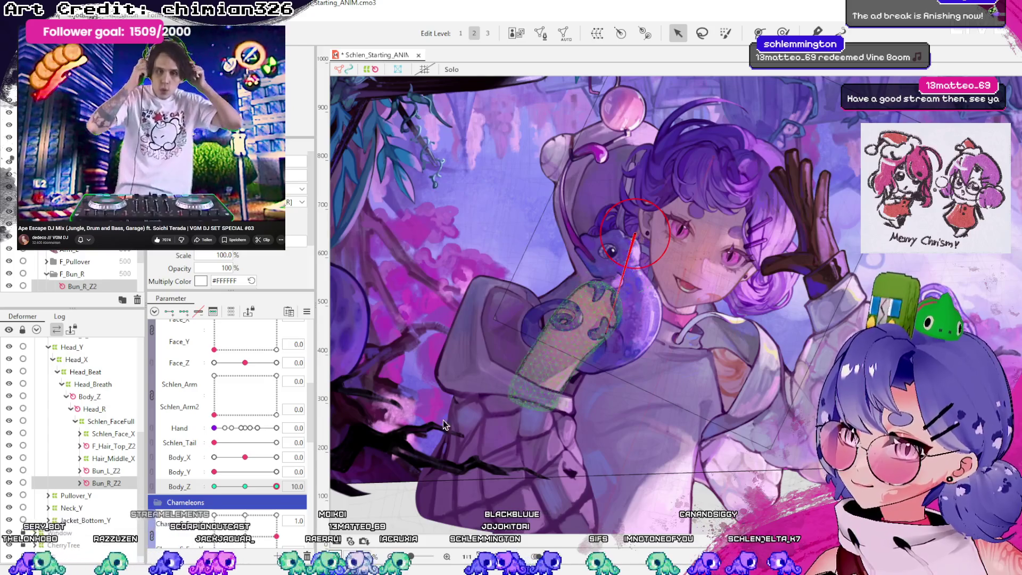
pyautogui.moveTo(276, 486); pyautogui.dragTo(279, 486)
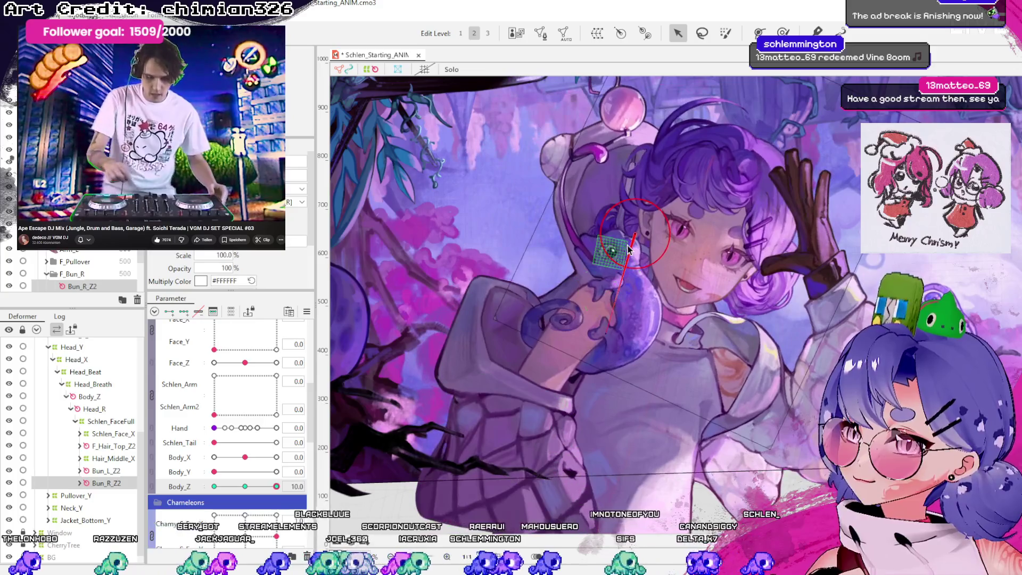
pyautogui.scroll(2, 248, 473)
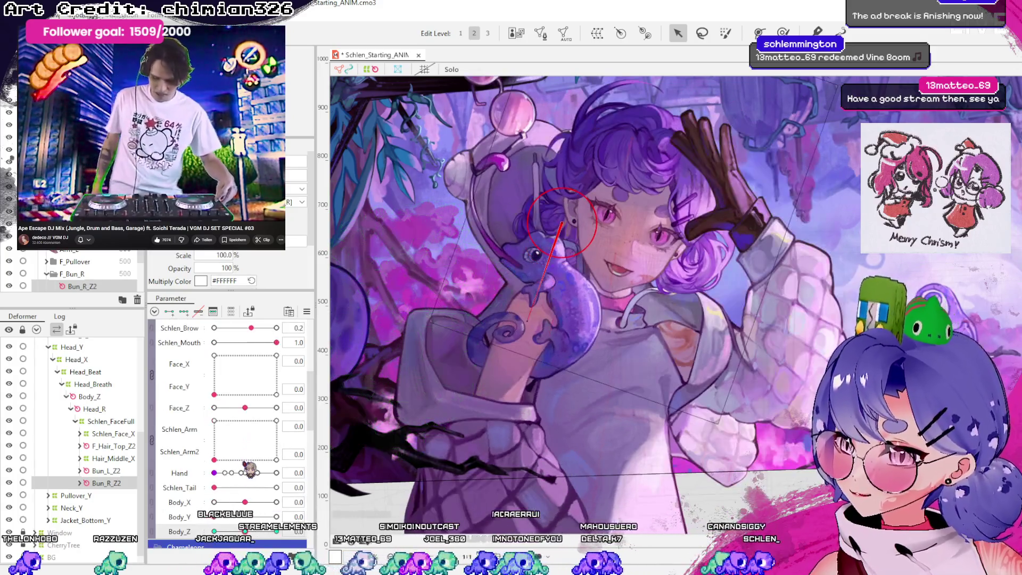
# - Sweep Face_Z to both limits, return it to 0, then test Body_Z on Bun_R_Z2
pyautogui.moveTo(255, 415); pyautogui.dragTo(266, 418)
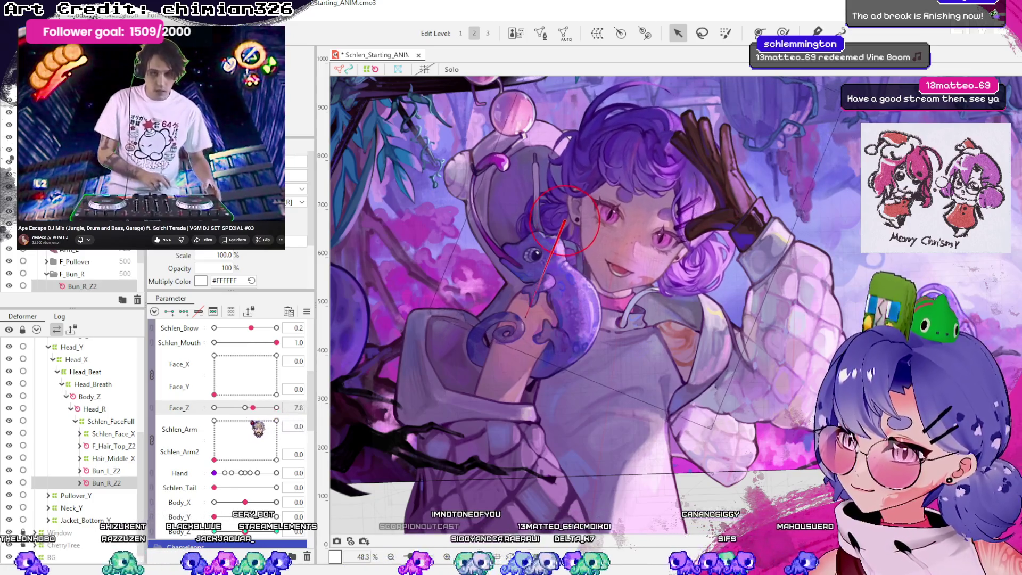
pyautogui.moveTo(225, 428); pyautogui.dragTo(217, 428)
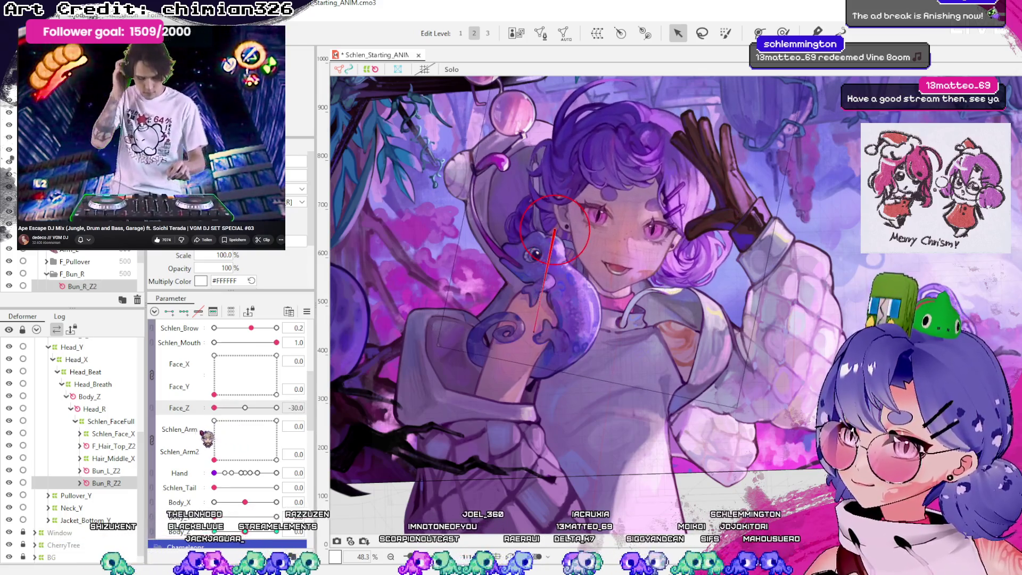
pyautogui.moveTo(228, 438); pyautogui.dragTo(256, 420)
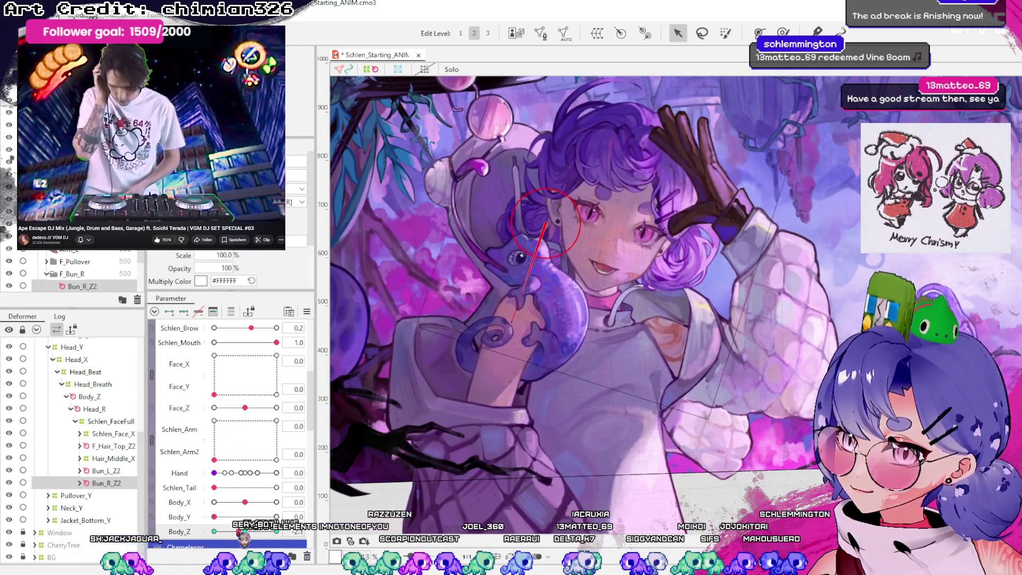
pyautogui.moveTo(245, 531); pyautogui.dragTo(214, 531)
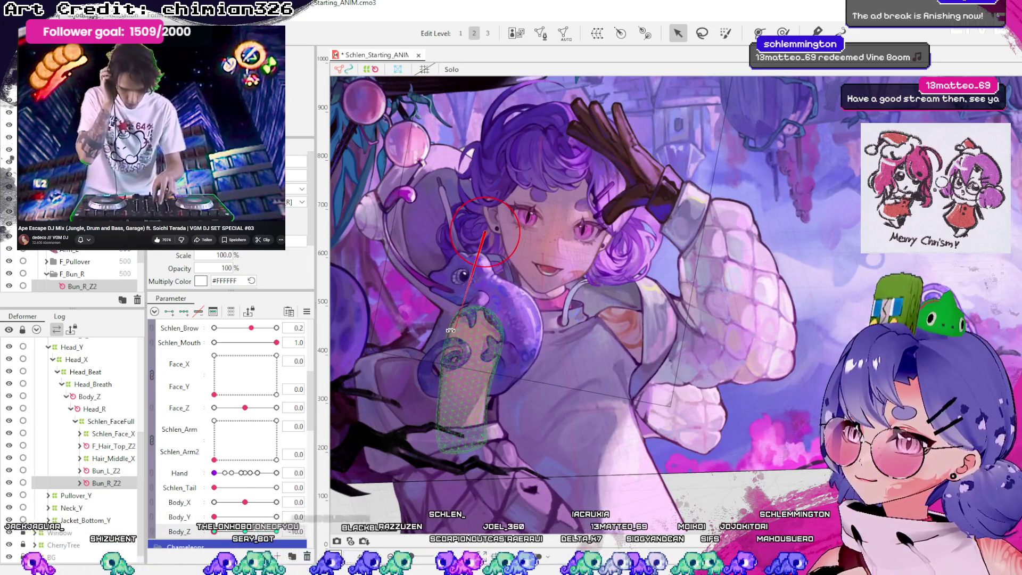
pyautogui.moveTo(214, 531); pyautogui.dragTo(276, 531)
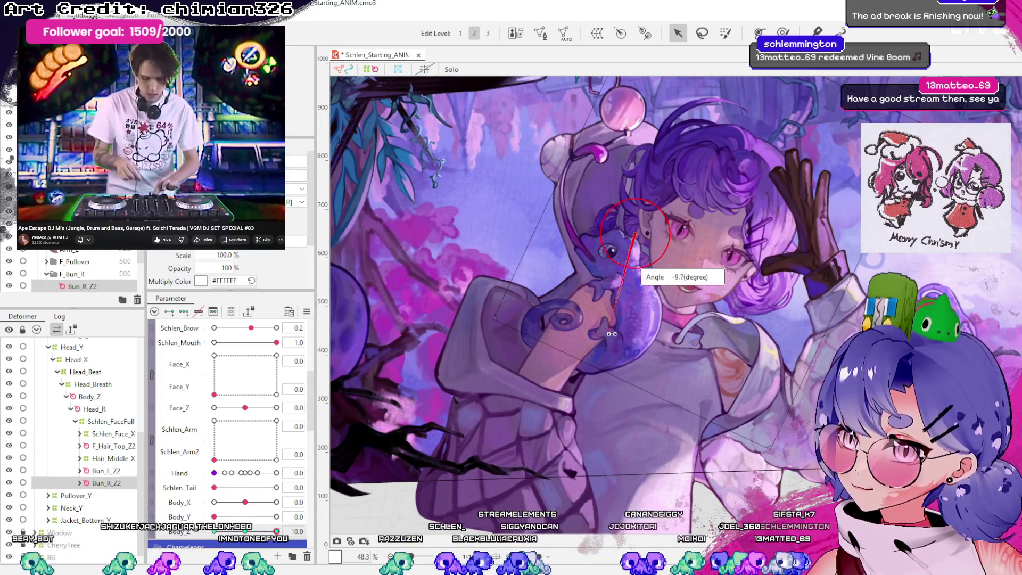
# - Scrub Body_Z between -10 and 10 to check the rotated Bun_R_Z2 swing, ending at 0
pyautogui.moveTo(277, 531); pyautogui.dragTo(213, 531)
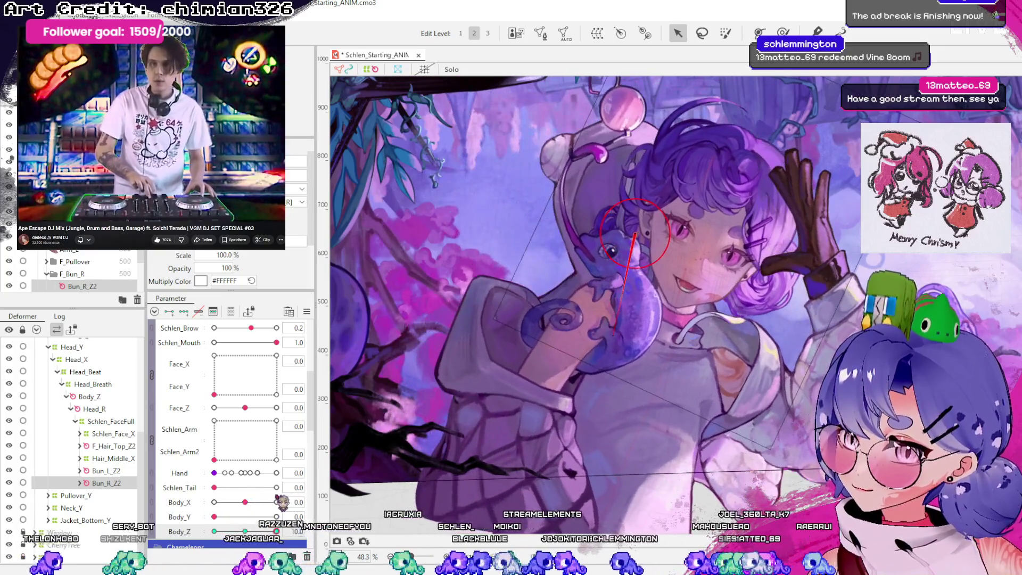
pyautogui.moveTo(214, 531)
pyautogui.mouseDown()
pyautogui.moveTo(277, 531)
pyautogui.moveTo(214, 531)
pyautogui.mouseUp()
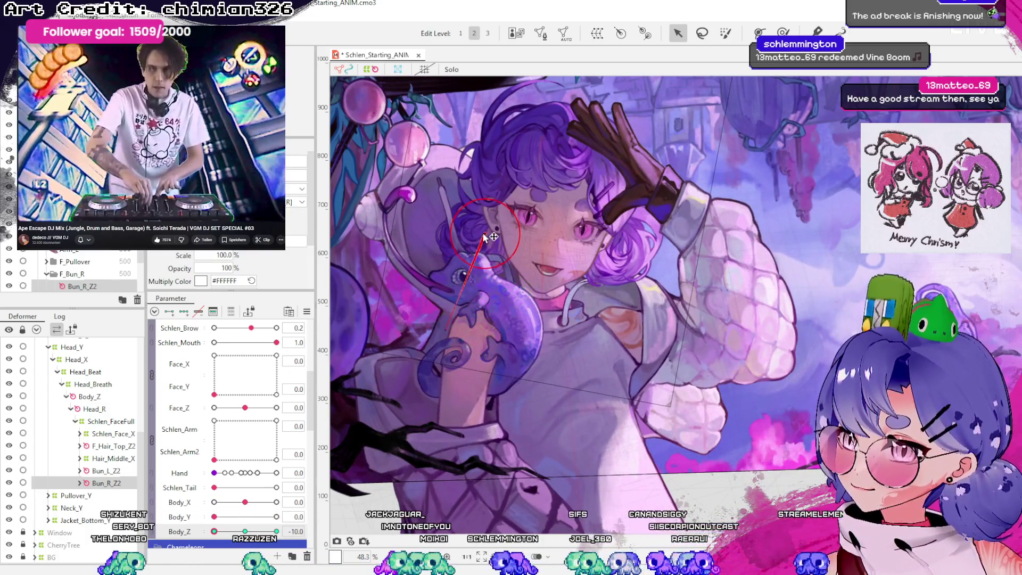
pyautogui.moveTo(214, 531); pyautogui.dragTo(276, 531)
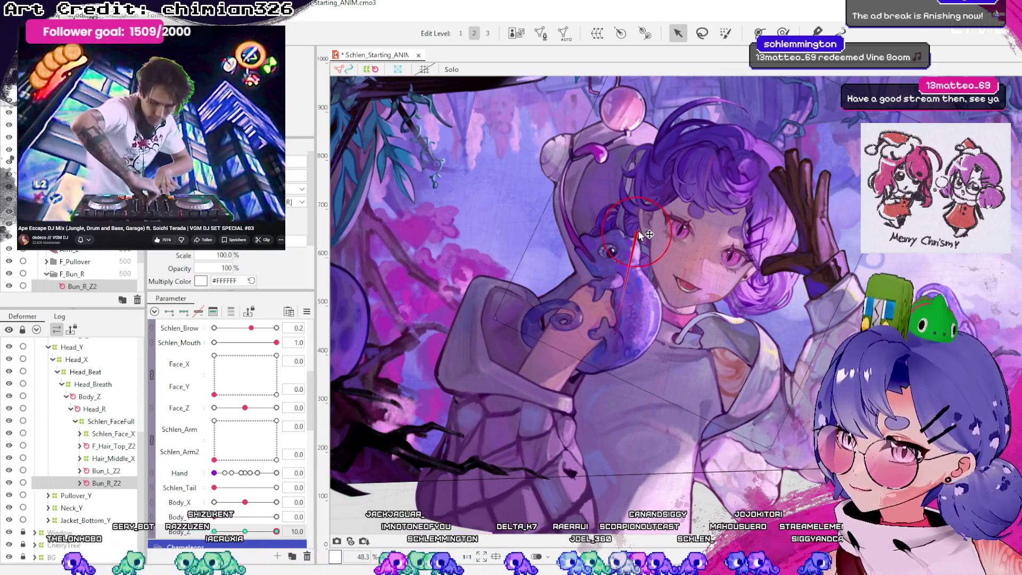
pyautogui.moveTo(276, 531); pyautogui.dragTo(214, 531)
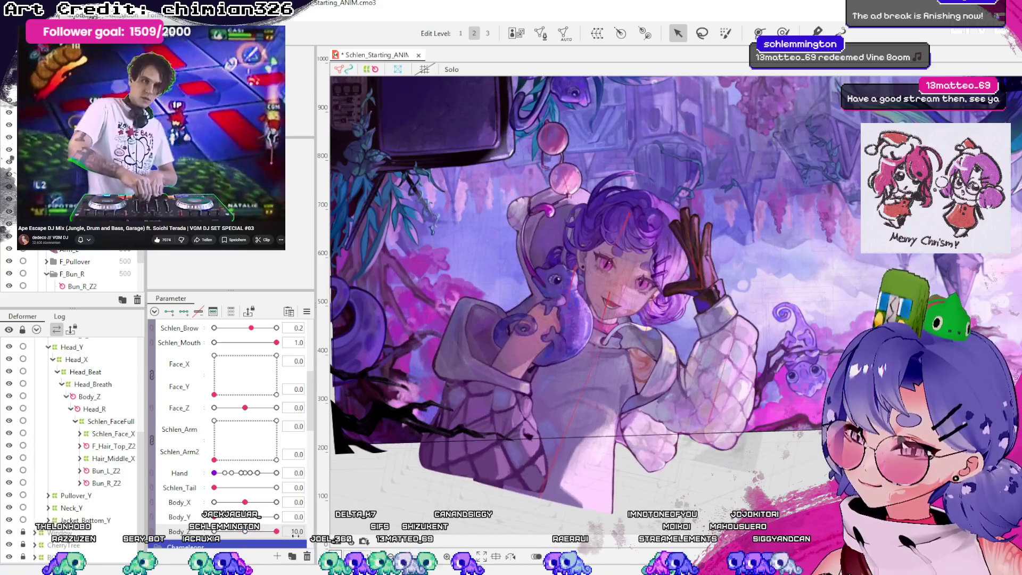
pyautogui.moveTo(276, 531); pyautogui.dragTo(214, 531)
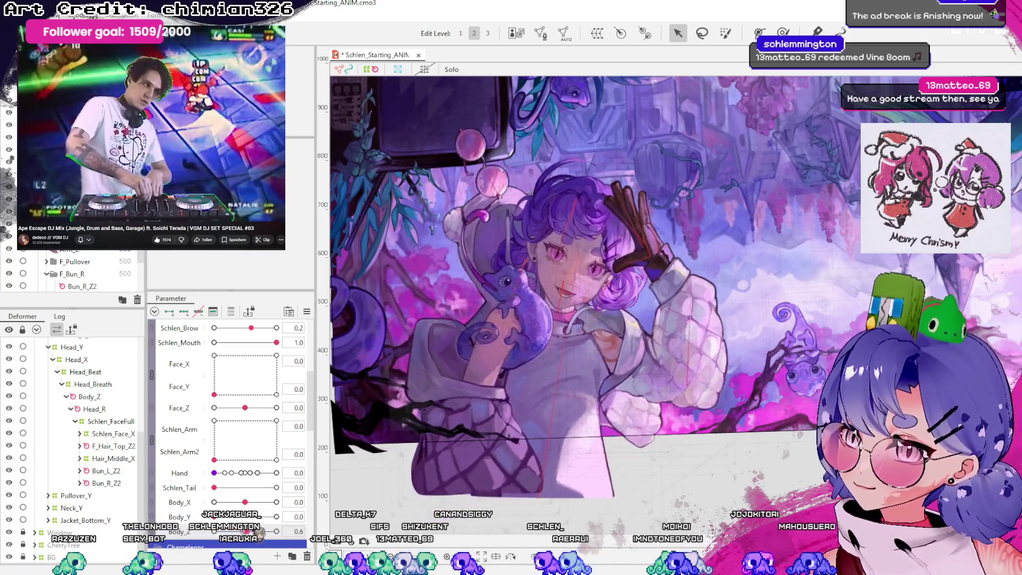
pyautogui.moveTo(214, 532)
pyautogui.mouseDown()
pyautogui.moveTo(276, 531)
pyautogui.moveTo(245, 531)
pyautogui.mouseUp()
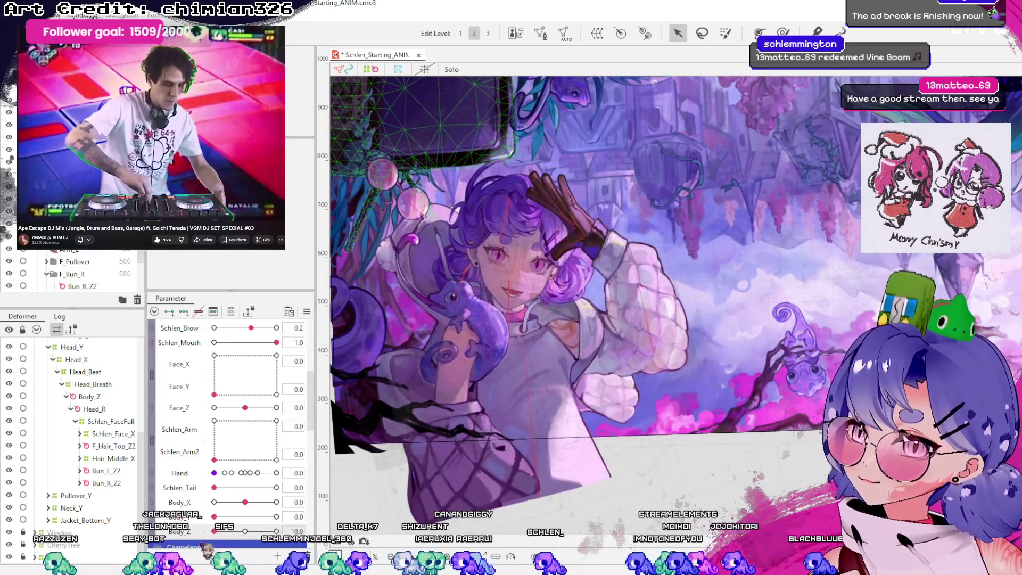
# - Select F_Hair_Top_Z2, inspect its child F_Hair_Top_Z, and test it with Body_Z from 0 to -10
pyautogui.click(124, 446)
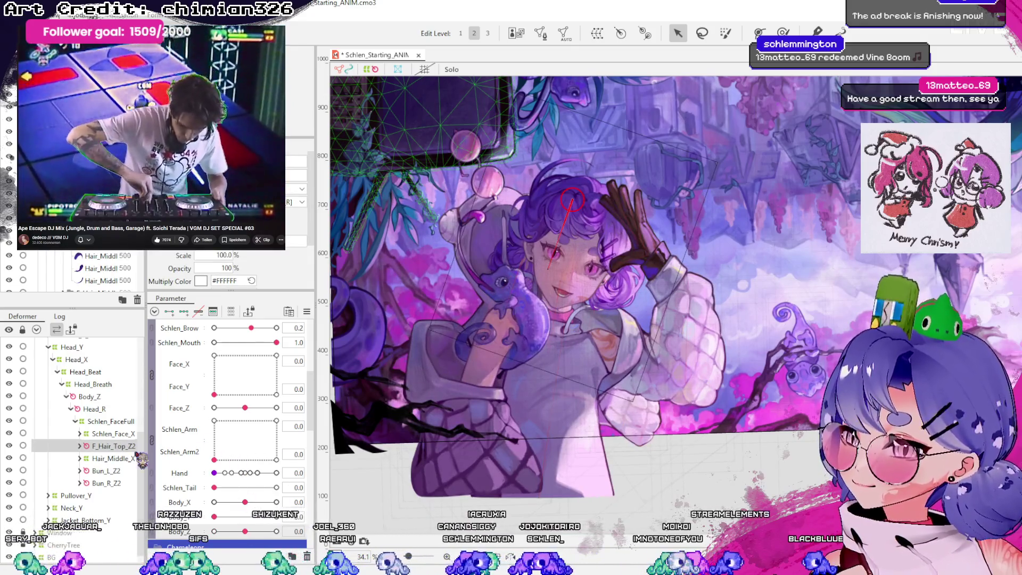
pyautogui.click(80, 446)
pyautogui.click(112, 458)
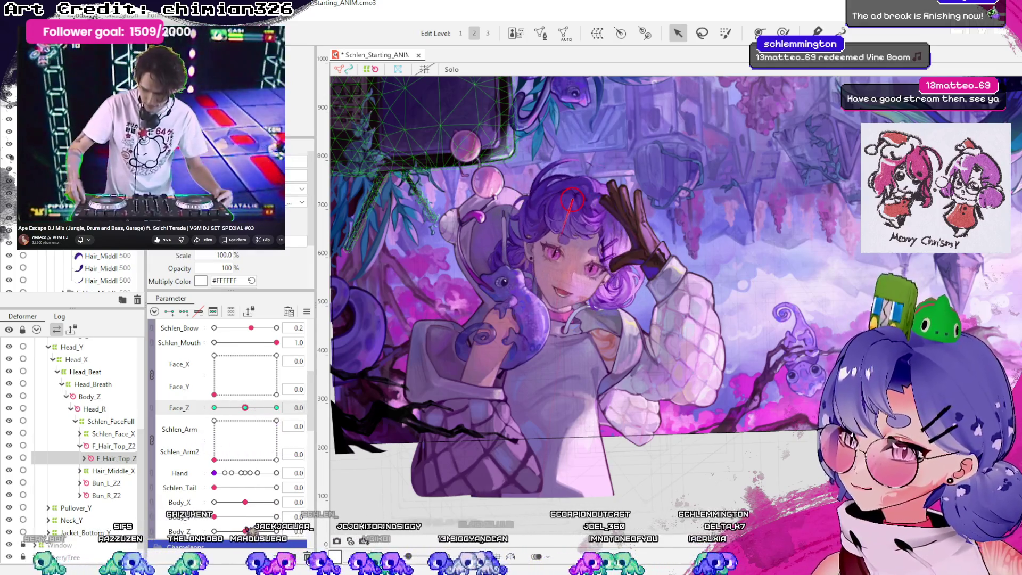
pyautogui.click(111, 446)
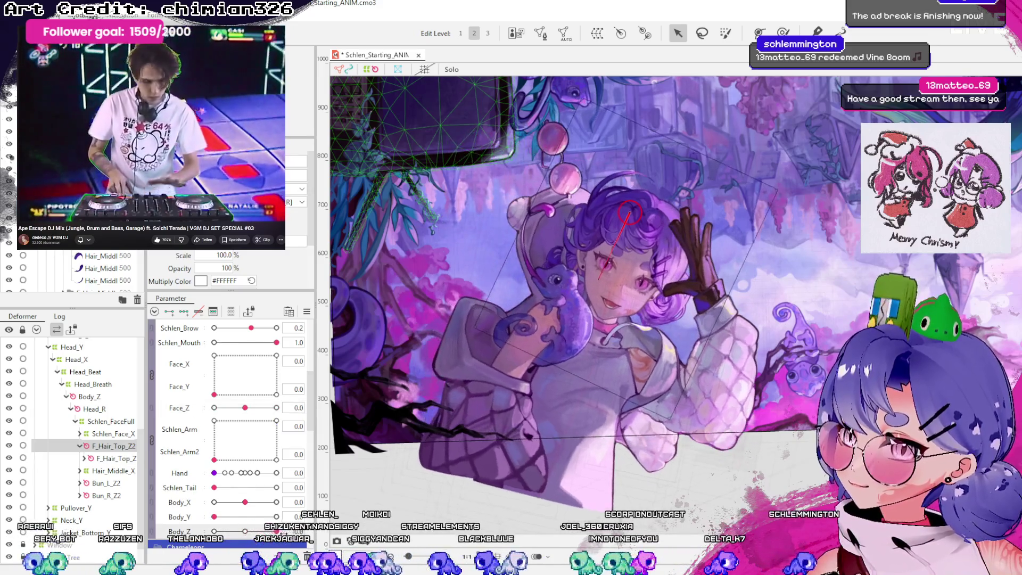
pyautogui.click(245, 531)
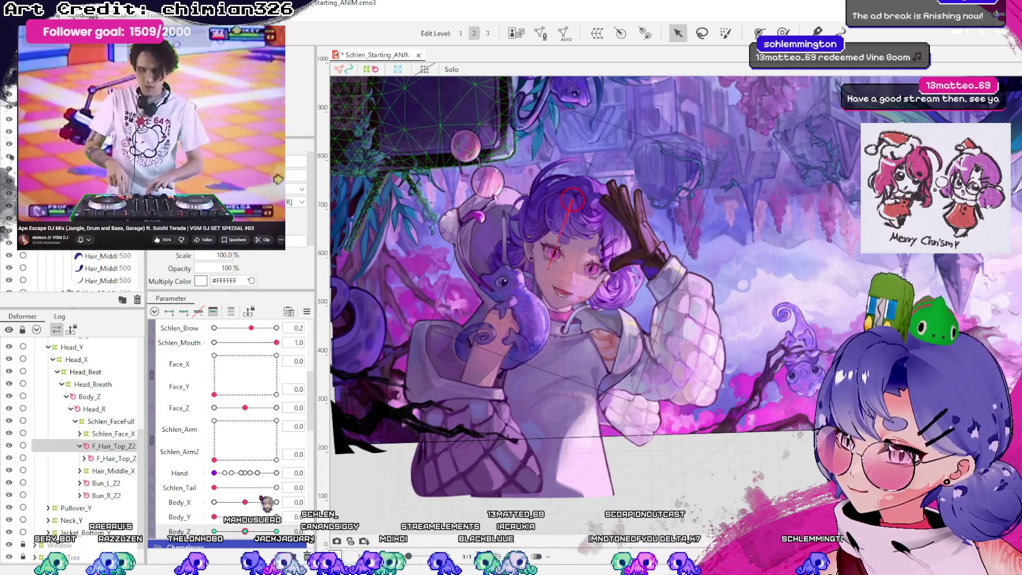
pyautogui.moveTo(244, 531); pyautogui.dragTo(214, 531)
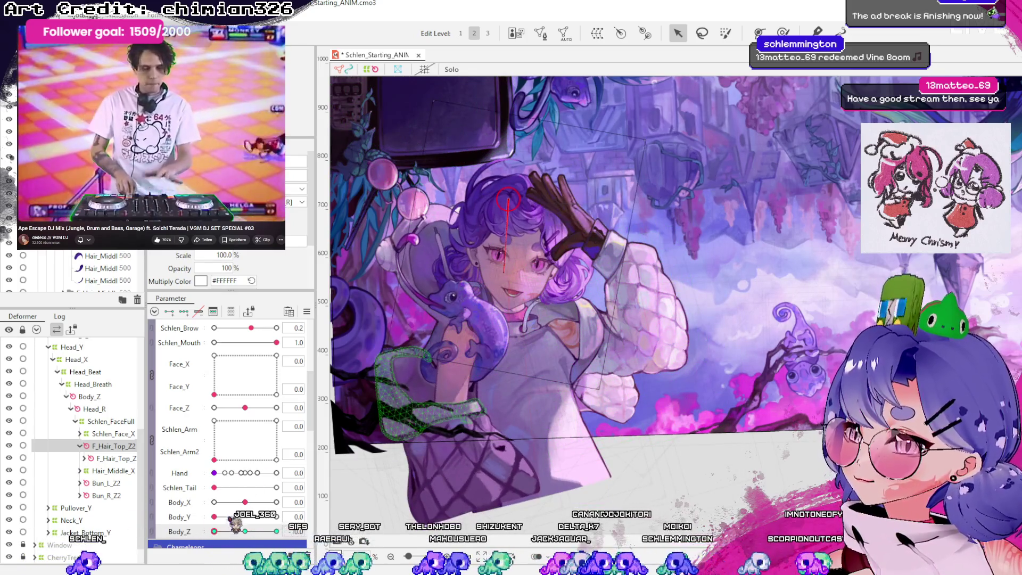
pyautogui.moveTo(226, 531)
pyautogui.mouseDown()
pyautogui.moveTo(251, 531)
pyautogui.moveTo(214, 532)
pyautogui.moveTo(245, 531)
pyautogui.mouseUp()
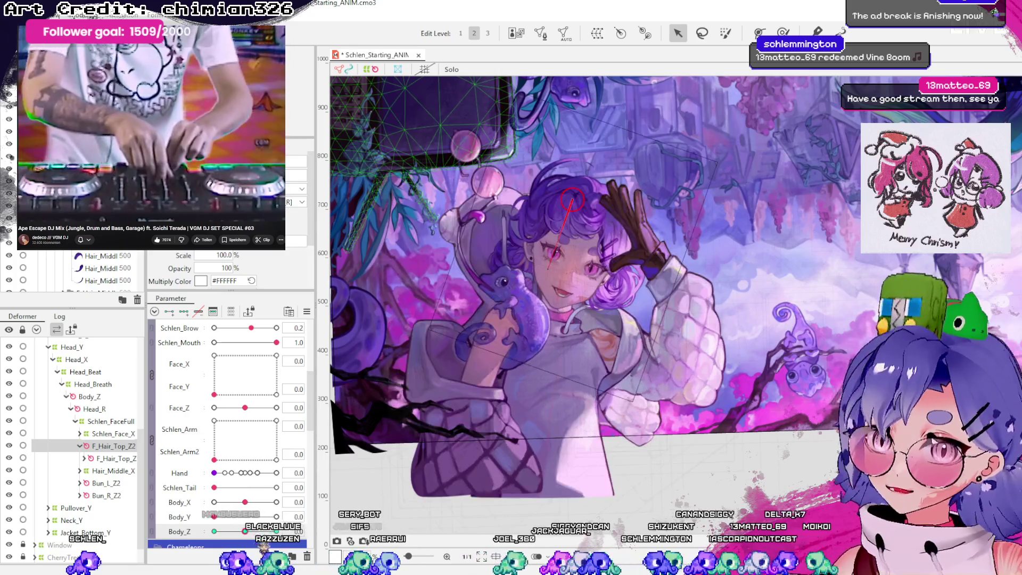
# - Rotate F_Hair_Top_Z2 about -4.8° and 5.8° at Body_Z -10 and 10, scrubbing to verify
pyautogui.moveTo(245, 407)
pyautogui.mouseDown()
pyautogui.moveTo(242, 431)
pyautogui.moveTo(192, 435)
pyautogui.moveTo(255, 447)
pyautogui.mouseUp()
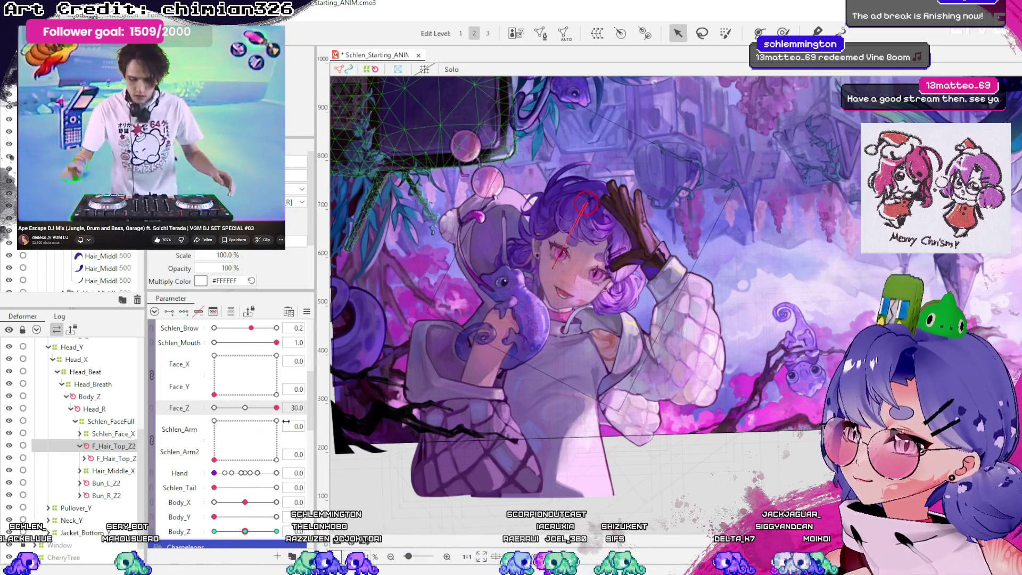
pyautogui.moveTo(245, 531)
pyautogui.mouseDown()
pyautogui.moveTo(202, 531)
pyautogui.moveTo(233, 531)
pyautogui.moveTo(214, 531)
pyautogui.mouseUp()
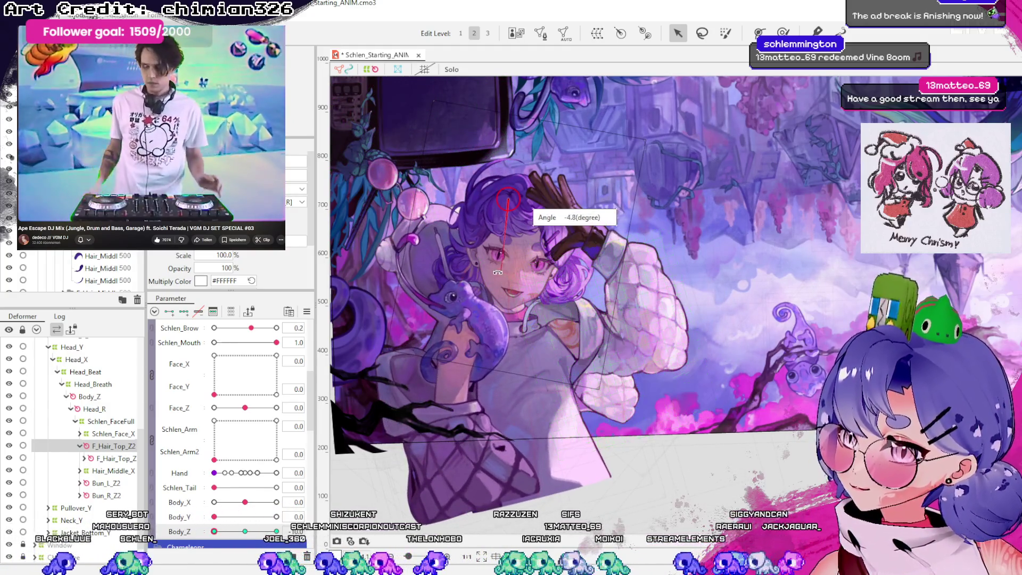
pyautogui.moveTo(214, 531)
pyautogui.mouseDown()
pyautogui.moveTo(245, 532)
pyautogui.moveTo(214, 531)
pyautogui.mouseUp()
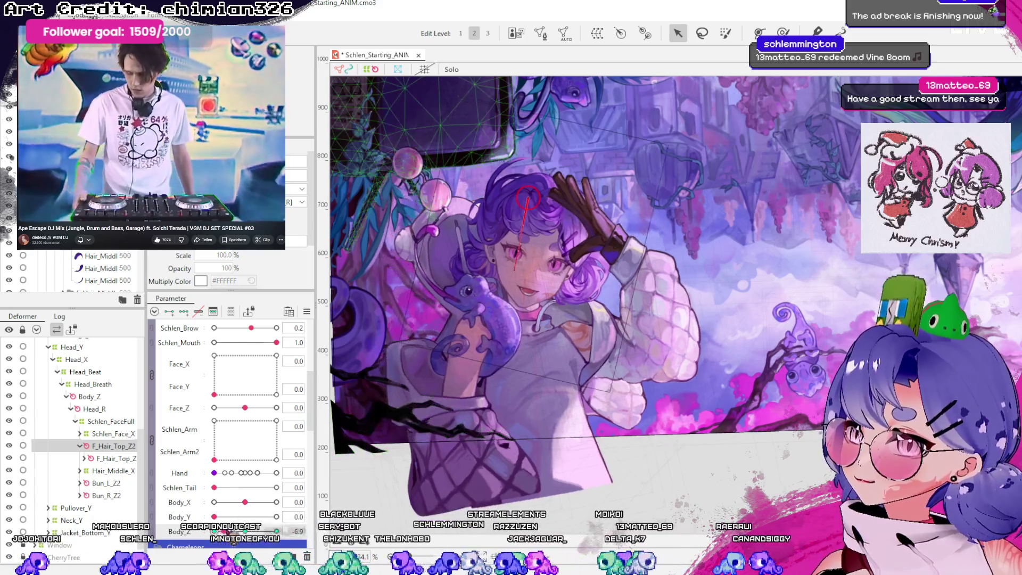
pyautogui.moveTo(214, 531); pyautogui.dragTo(276, 531)
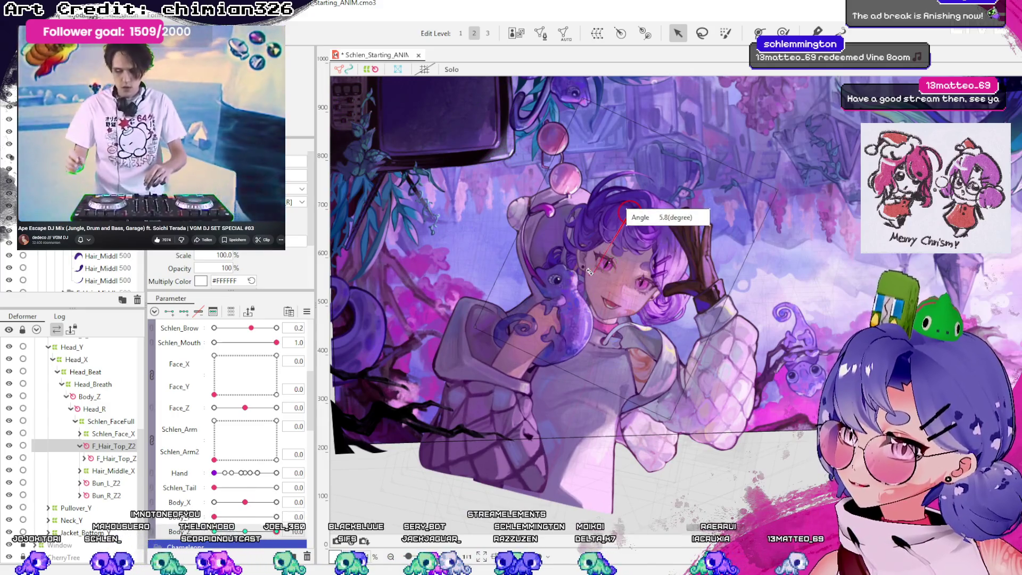
pyautogui.moveTo(276, 531); pyautogui.dragTo(214, 531)
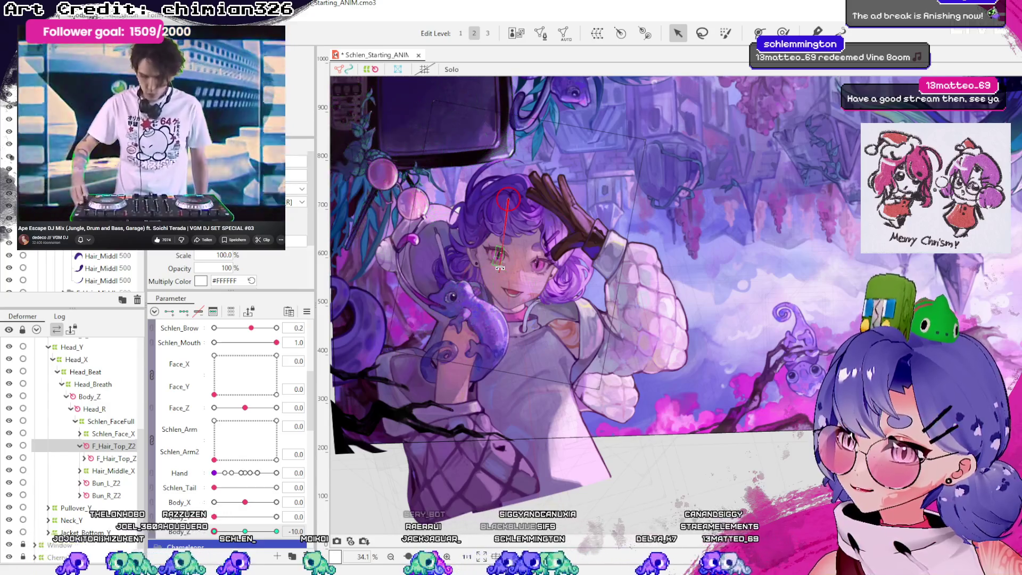
pyautogui.moveTo(214, 531)
pyautogui.mouseDown()
pyautogui.moveTo(286, 526)
pyautogui.moveTo(196, 533)
pyautogui.moveTo(286, 529)
pyautogui.moveTo(245, 531)
pyautogui.moveTo(263, 531)
pyautogui.mouseUp()
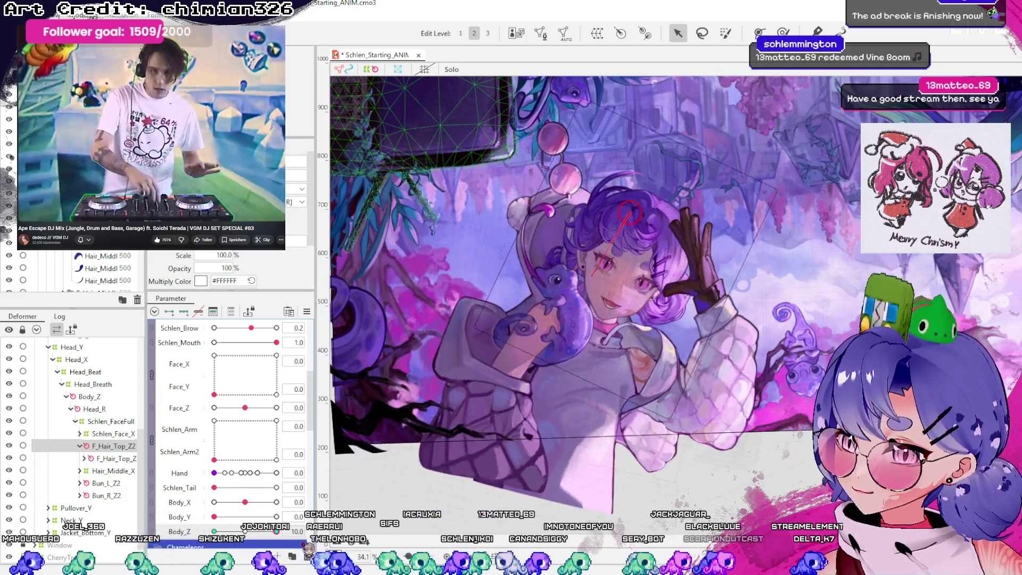
pyautogui.moveTo(263, 531); pyautogui.dragTo(277, 531)
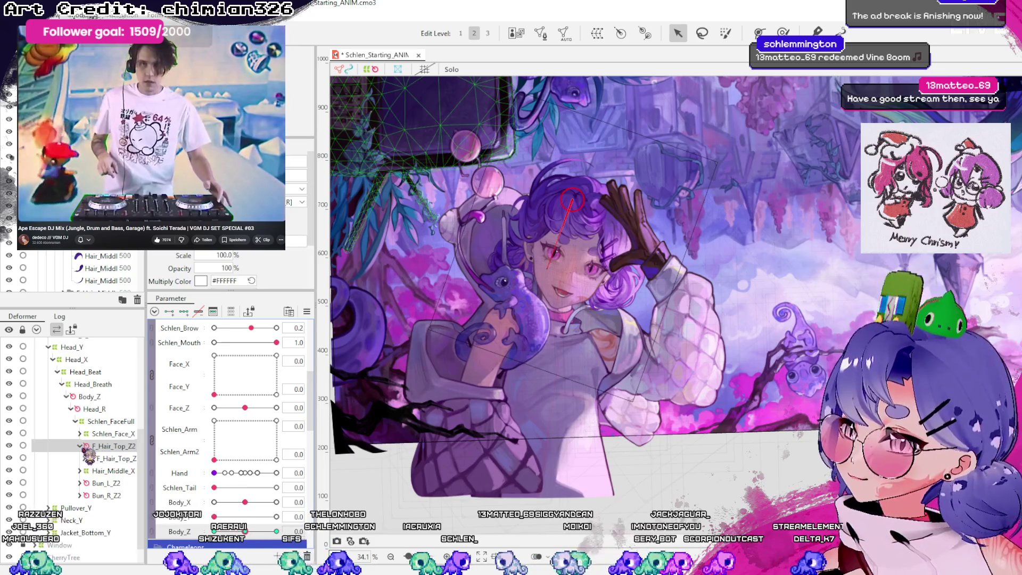
pyautogui.click(80, 446)
# - Preview Hair_Middle_X across the full Face_Z and Body_Z ranges, then reset Body_Z
pyautogui.click(113, 458)
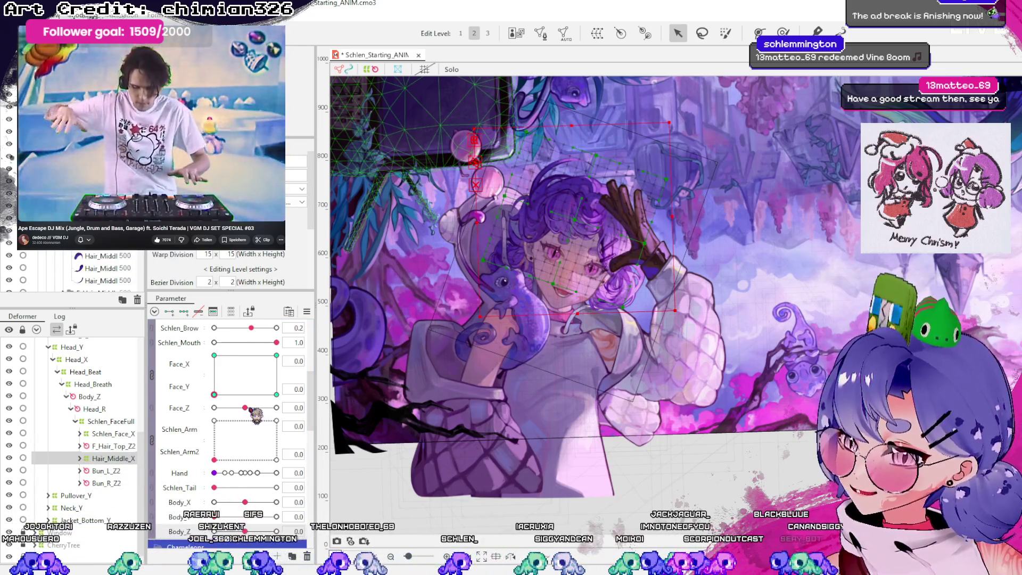
pyautogui.moveTo(246, 408); pyautogui.dragTo(276, 408)
pyautogui.moveTo(216, 425)
pyautogui.mouseDown()
pyautogui.moveTo(305, 439)
pyautogui.moveTo(259, 432)
pyautogui.mouseUp()
pyautogui.moveTo(245, 531)
pyautogui.mouseDown()
pyautogui.moveTo(214, 531)
pyautogui.moveTo(276, 531)
pyautogui.moveTo(214, 531)
pyautogui.moveTo(245, 531)
pyautogui.mouseUp()
pyautogui.click(708, 510)
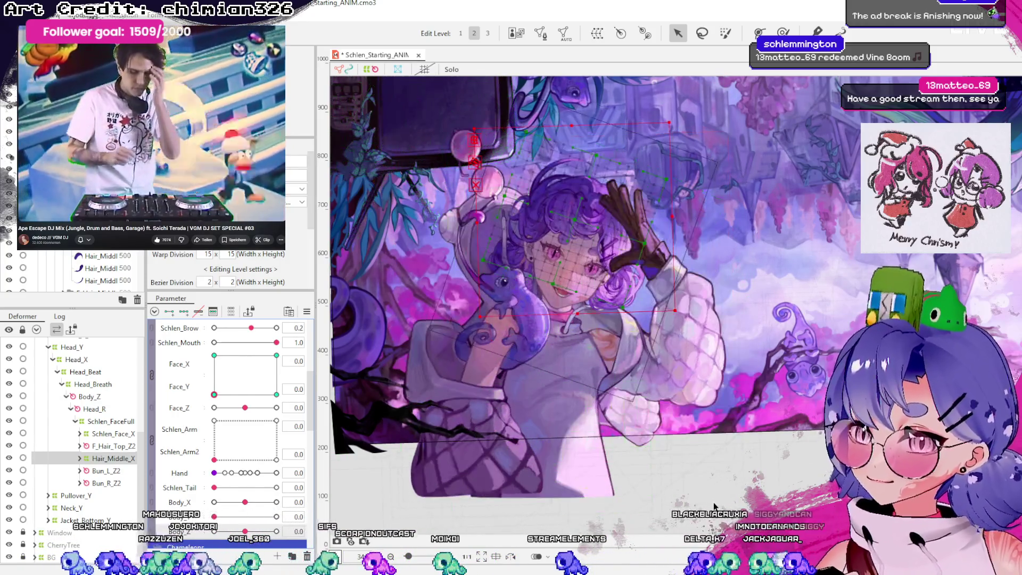
# - Save the model with Ctrl+S and select the hoodie Pullover art mesh
pyautogui.hotkey('ctrl', 's')
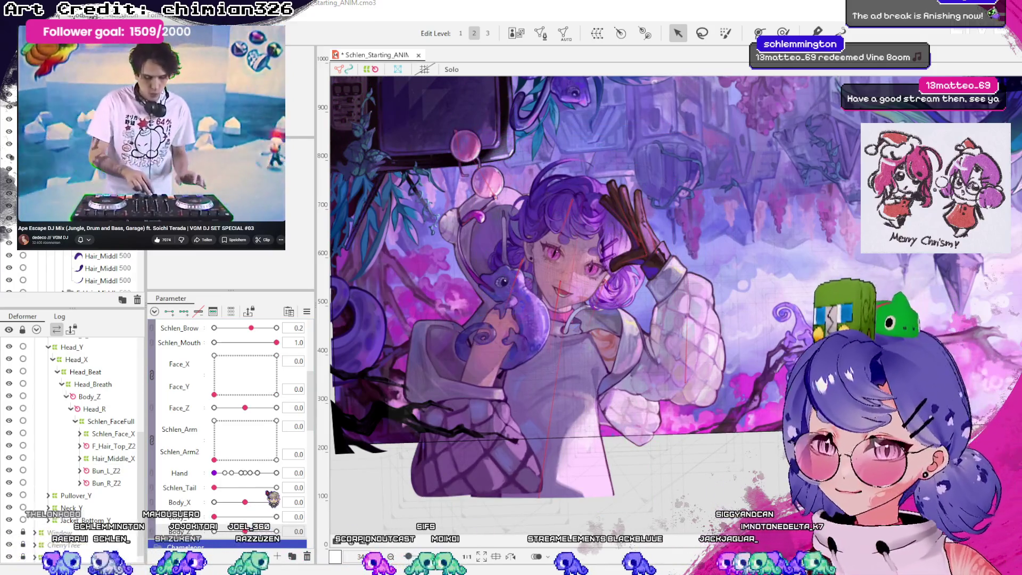
pyautogui.click(538, 438)
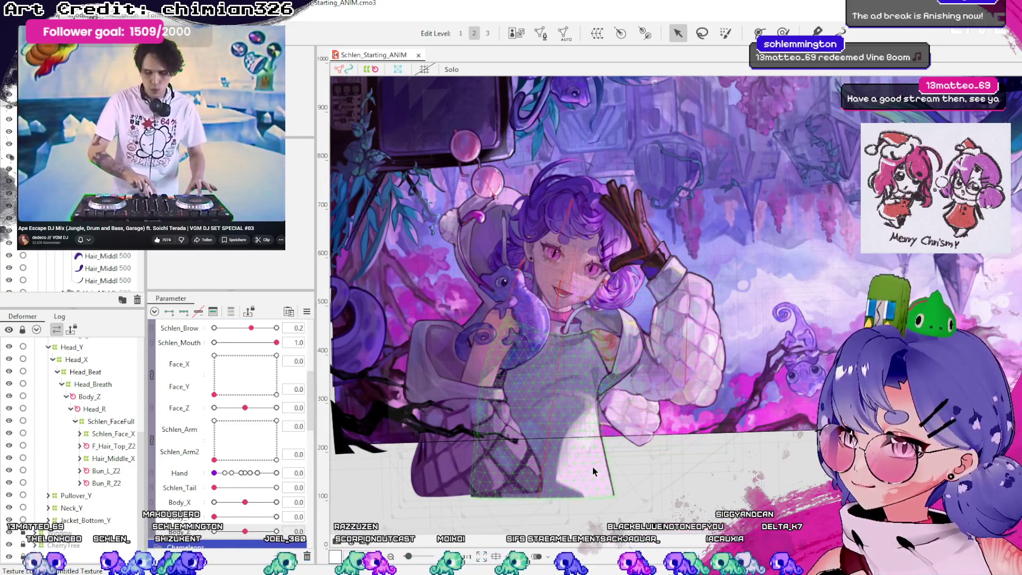
pyautogui.click(592, 467)
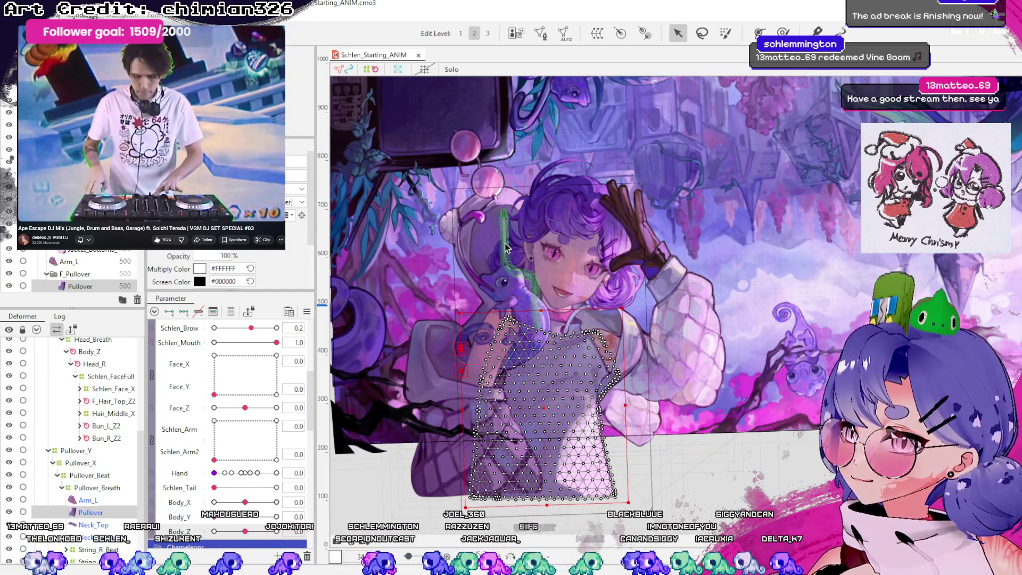
# - Select String_R, set Body_Z to 10, and pick the String_R_Beat deformer
pyautogui.click(534, 295)
pyautogui.scroll(2, 245, 425)
pyautogui.moveTo(245, 453); pyautogui.dragTo(256, 459)
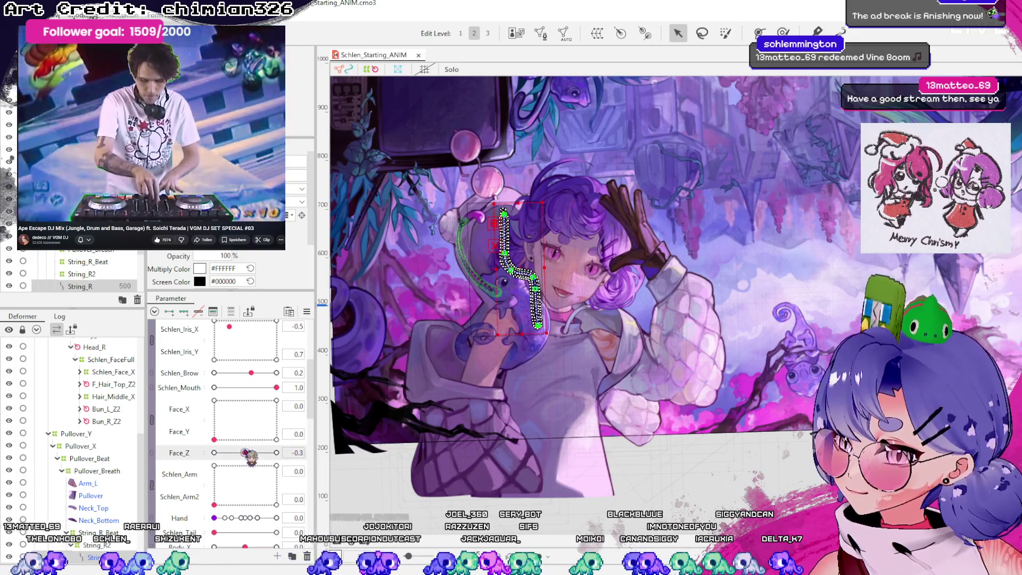
pyautogui.scroll(-5, 255, 459)
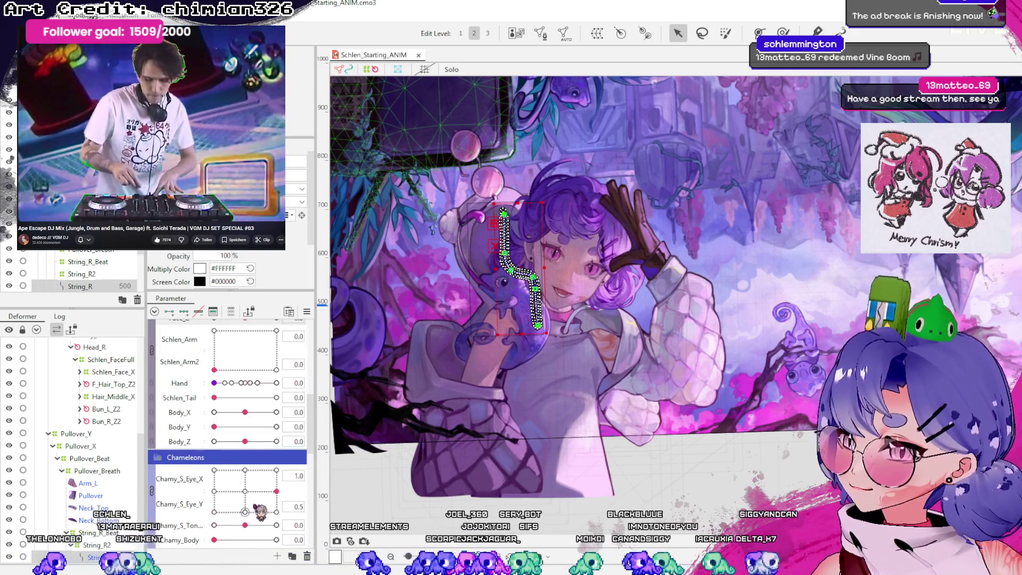
pyautogui.moveTo(248, 443)
pyautogui.mouseDown()
pyautogui.moveTo(193, 456)
pyautogui.moveTo(317, 434)
pyautogui.mouseUp()
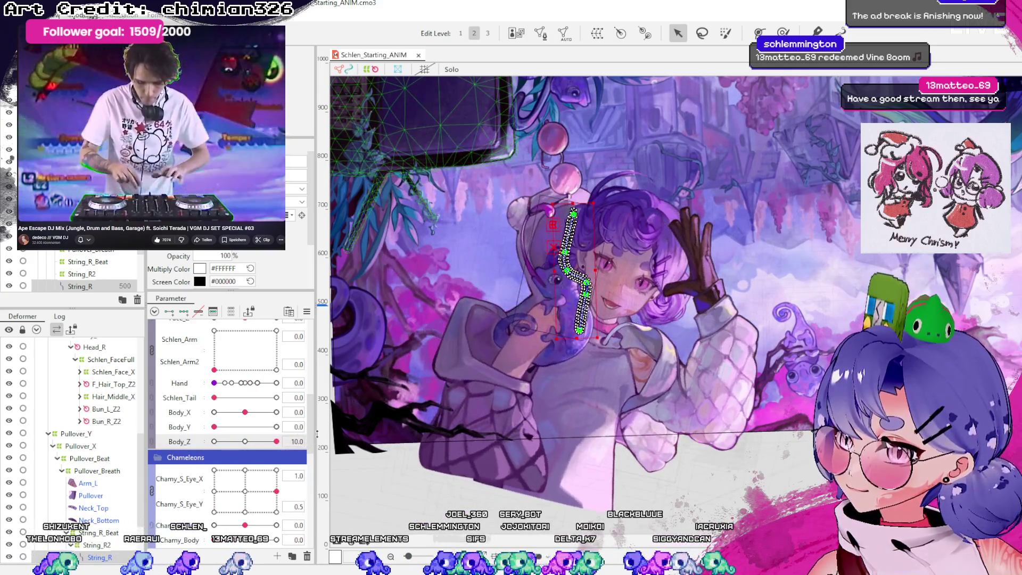
pyautogui.click(98, 532)
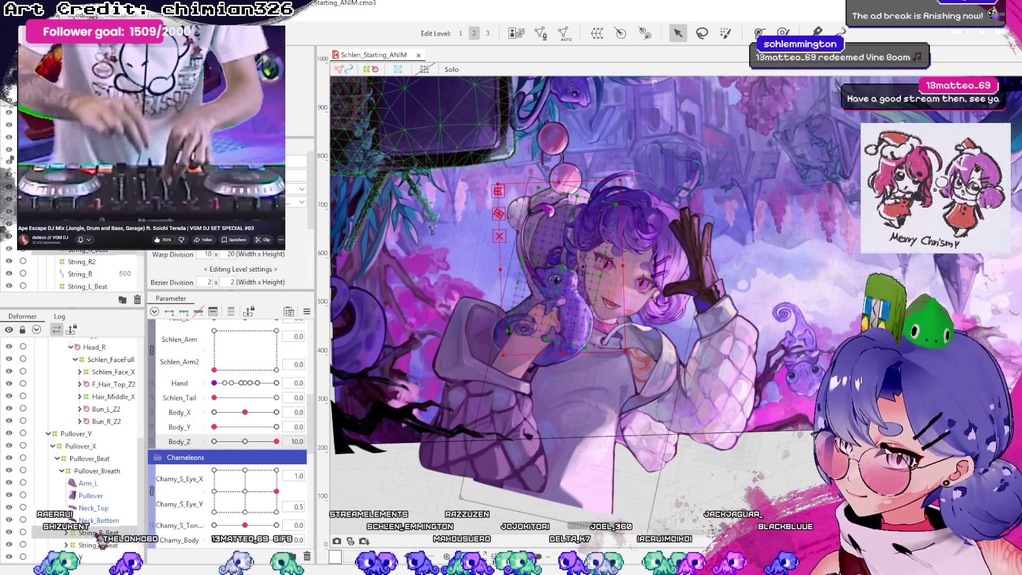
# - Step through the Pullover_Beat, Pullover_X and Pullover_Y deformers in the Deformer list
pyautogui.click(96, 459)
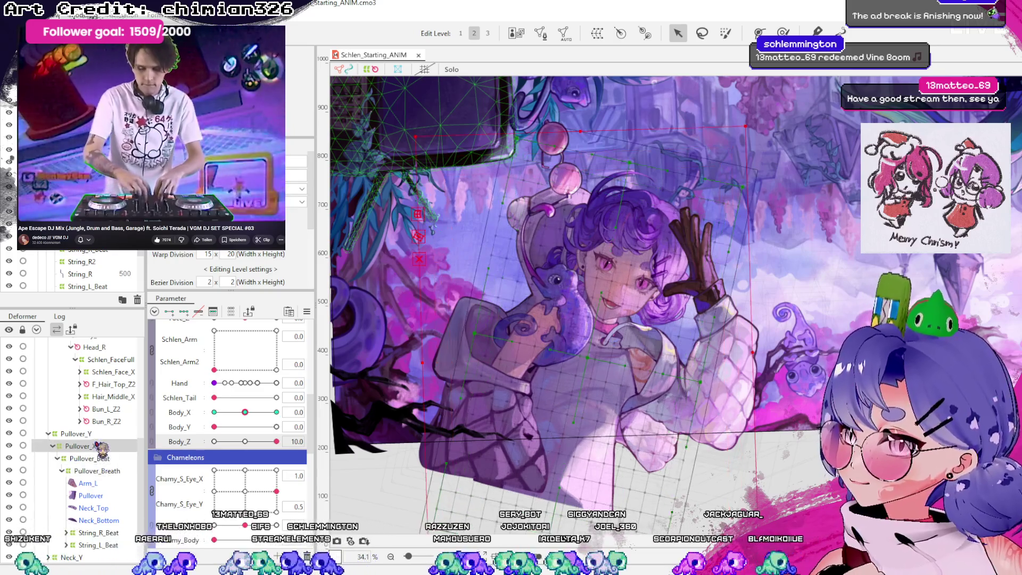
pyautogui.click(98, 471)
pyautogui.click(99, 532)
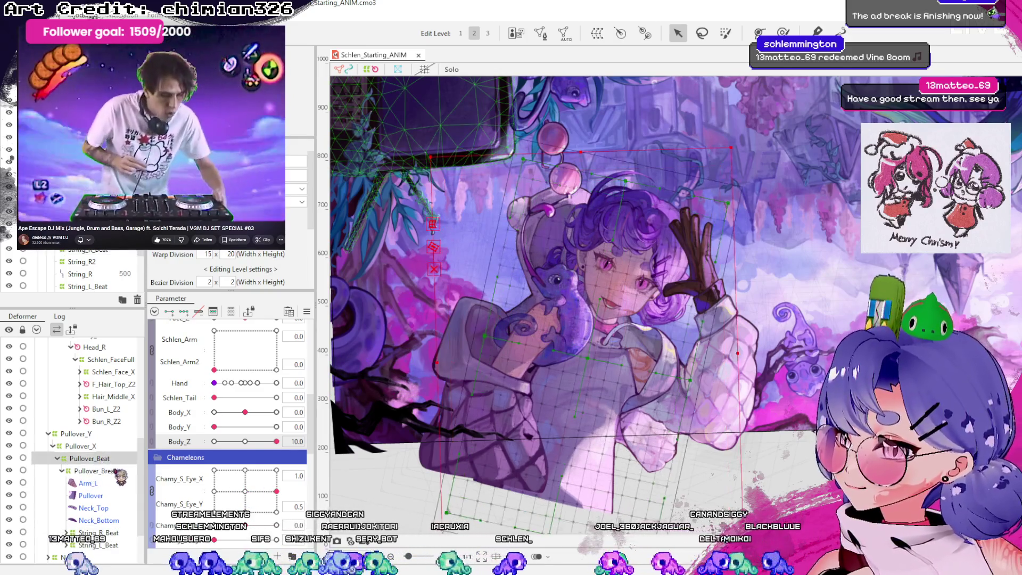
pyautogui.click(108, 447)
pyautogui.click(96, 458)
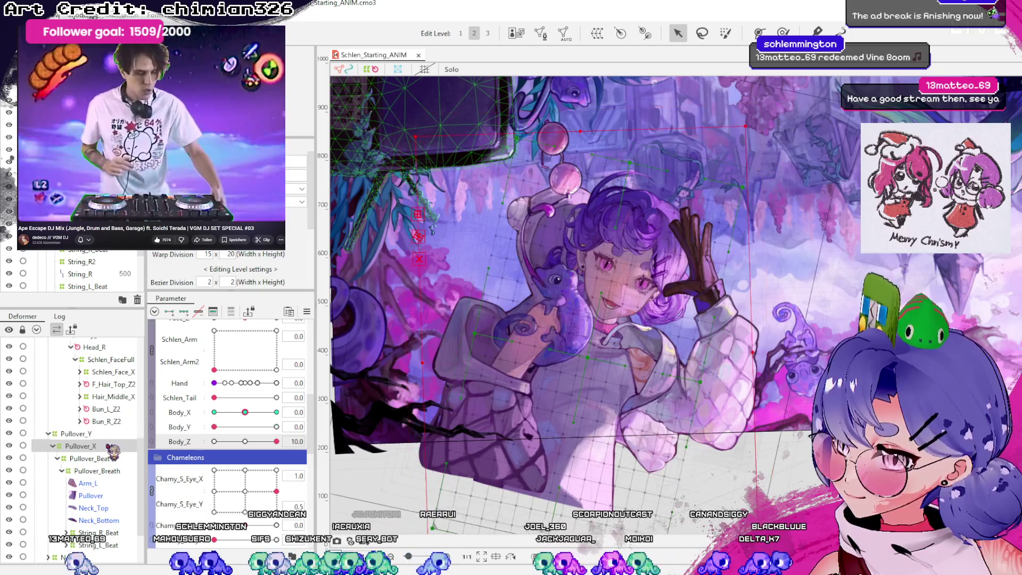
pyautogui.click(111, 470)
pyautogui.click(113, 446)
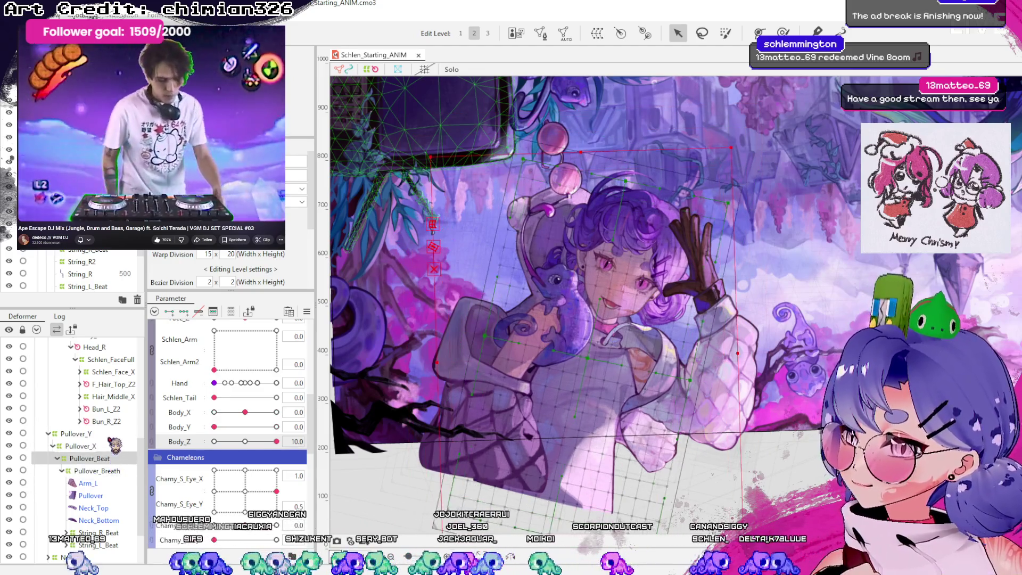
pyautogui.click(113, 434)
# - Test the Body_Y extreme on the pullover, then return Body_Y and Body_X to 0
pyautogui.moveTo(214, 426)
pyautogui.mouseDown()
pyautogui.moveTo(276, 426)
pyautogui.moveTo(214, 426)
pyautogui.moveTo(214, 411)
pyautogui.mouseUp()
pyautogui.click(80, 446)
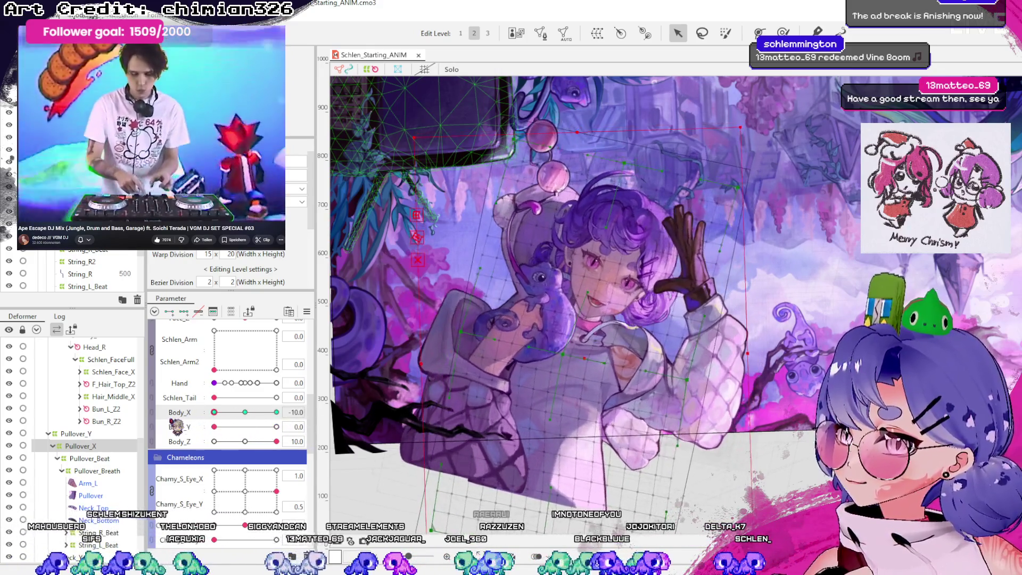
pyautogui.click(245, 412)
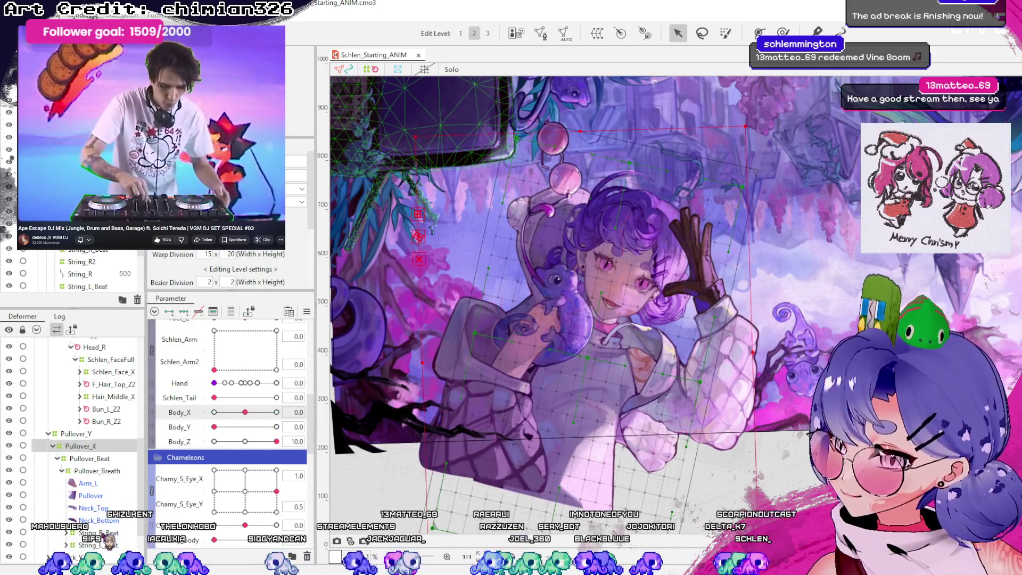
pyautogui.click(559, 266)
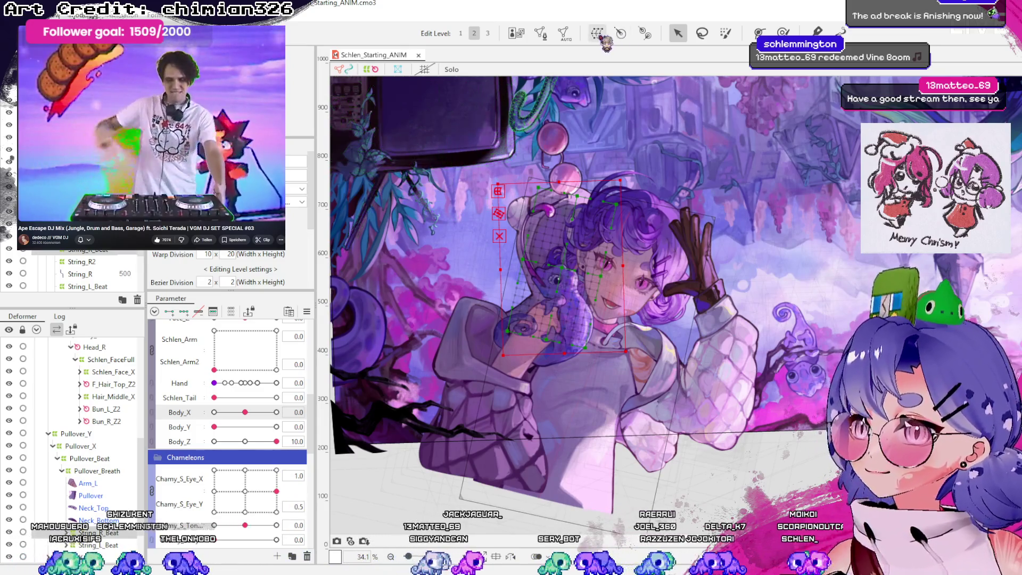
# - At Body_Z 10, rotate the right string's deformer counter-clockwise and preview the swing with Body_Z
pyautogui.click(625, 373)
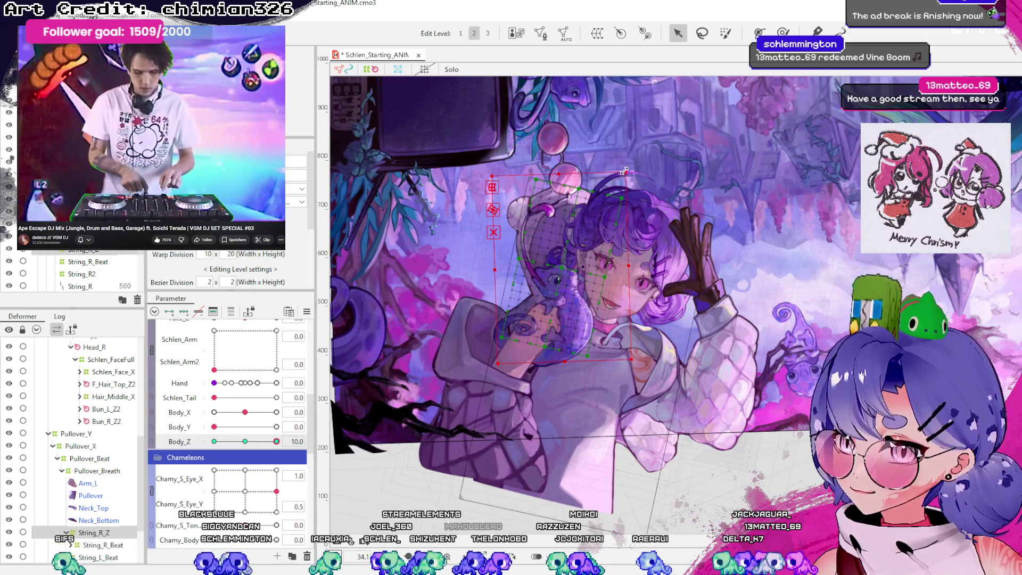
pyautogui.moveTo(627, 166); pyautogui.dragTo(611, 163)
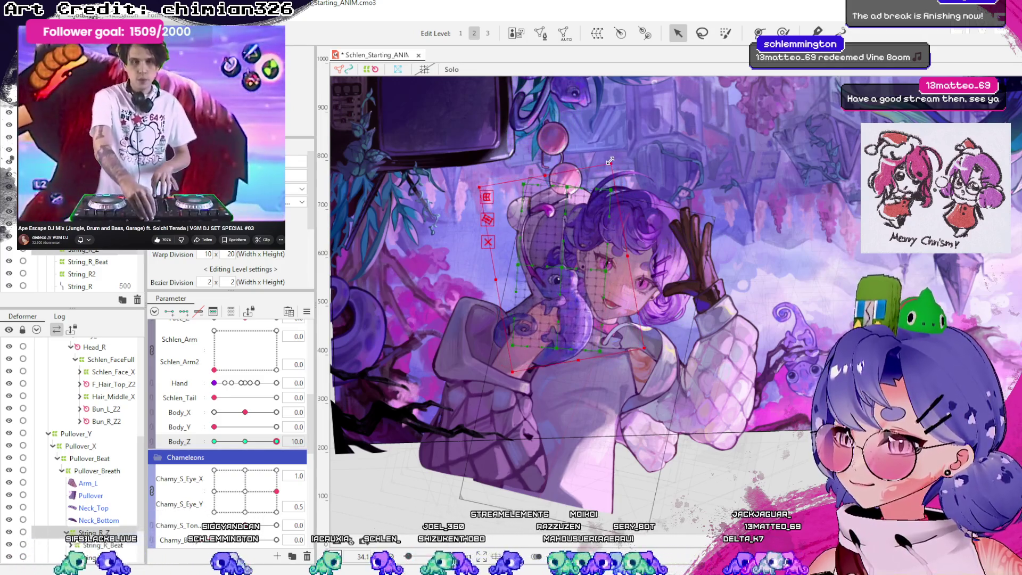
pyautogui.moveTo(276, 442)
pyautogui.mouseDown()
pyautogui.moveTo(246, 441)
pyautogui.moveTo(287, 441)
pyautogui.moveTo(245, 442)
pyautogui.mouseUp()
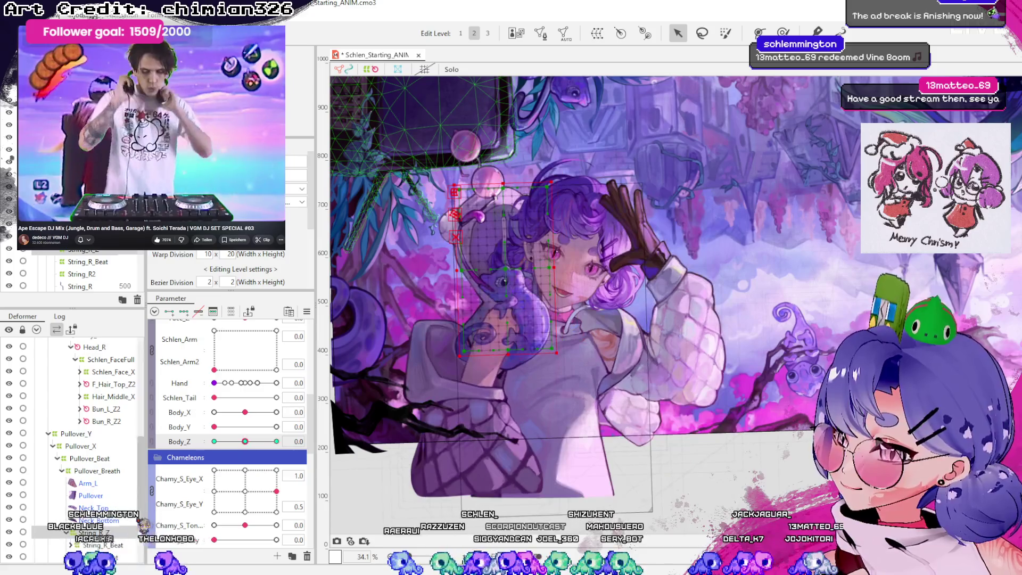
pyautogui.press('Escape')
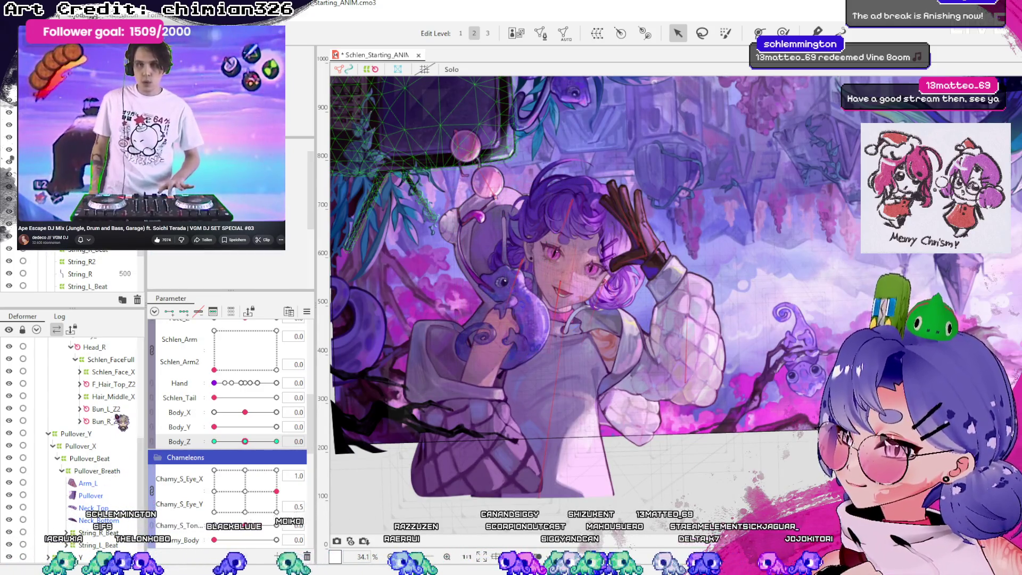
pyautogui.click(107, 532)
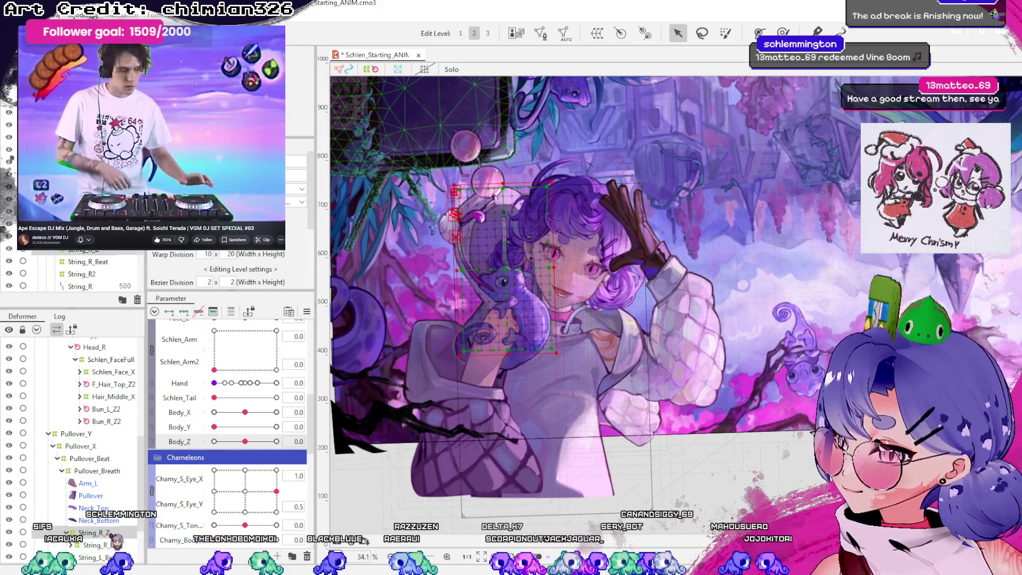
pyautogui.press('Escape')
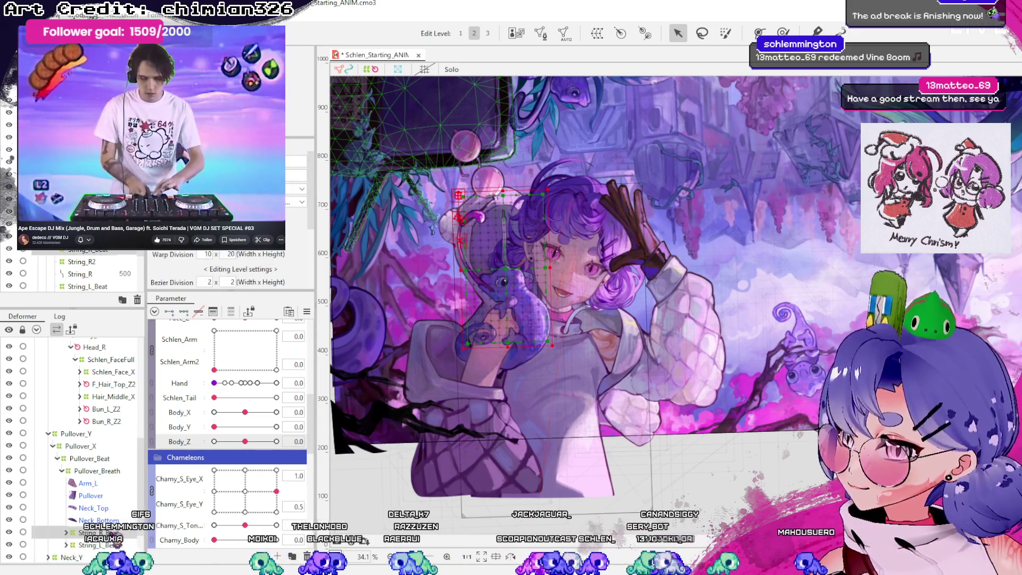
# - Test the Beat parameter on the hoodie strings, trying a few small values
pyautogui.click(503, 282)
pyautogui.click(88, 287)
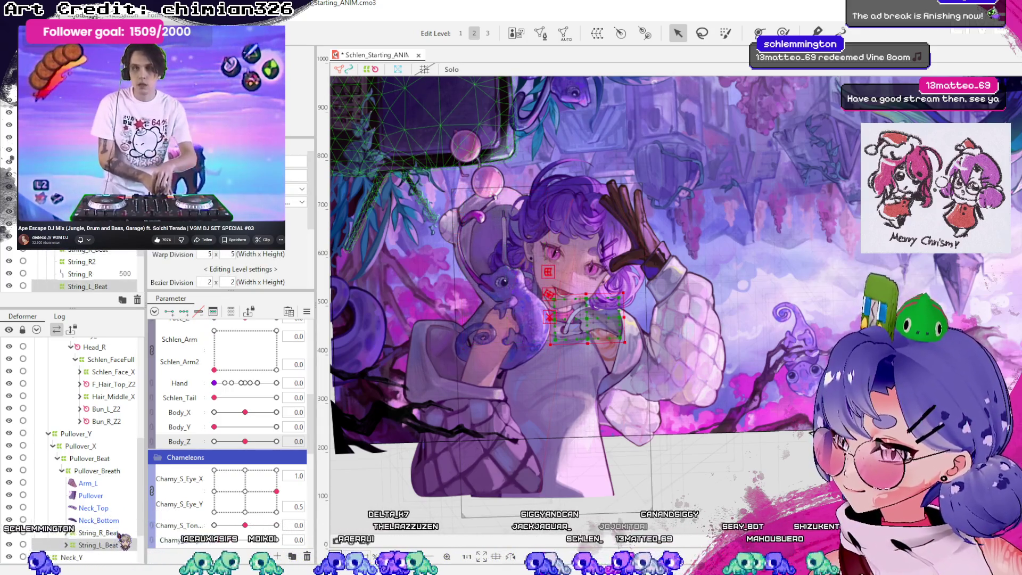
pyautogui.scroll(5, 229, 415)
pyautogui.moveTo(214, 415)
pyautogui.mouseDown()
pyautogui.moveTo(305, 434)
pyautogui.moveTo(154, 457)
pyautogui.mouseUp()
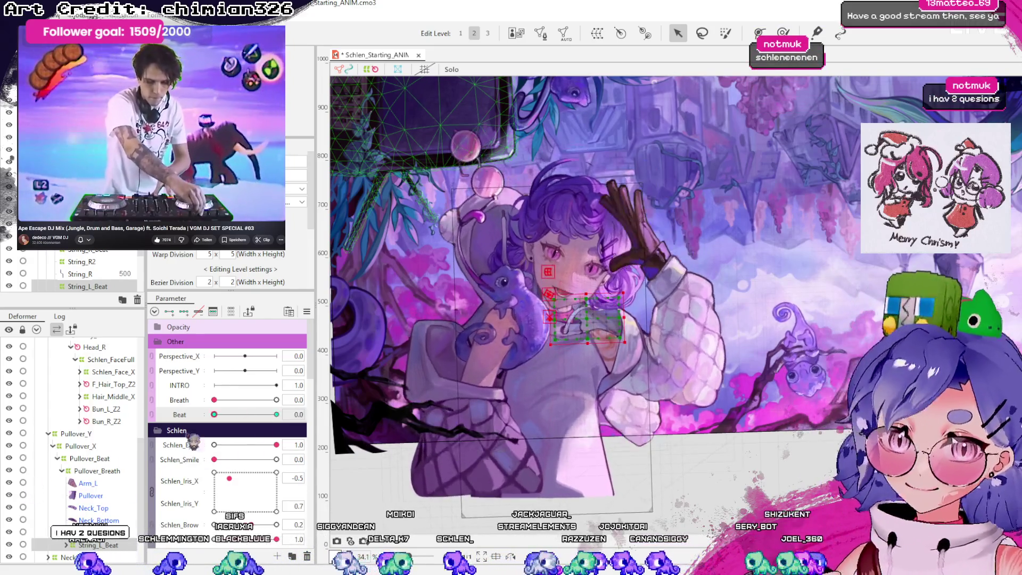
pyautogui.click(226, 413)
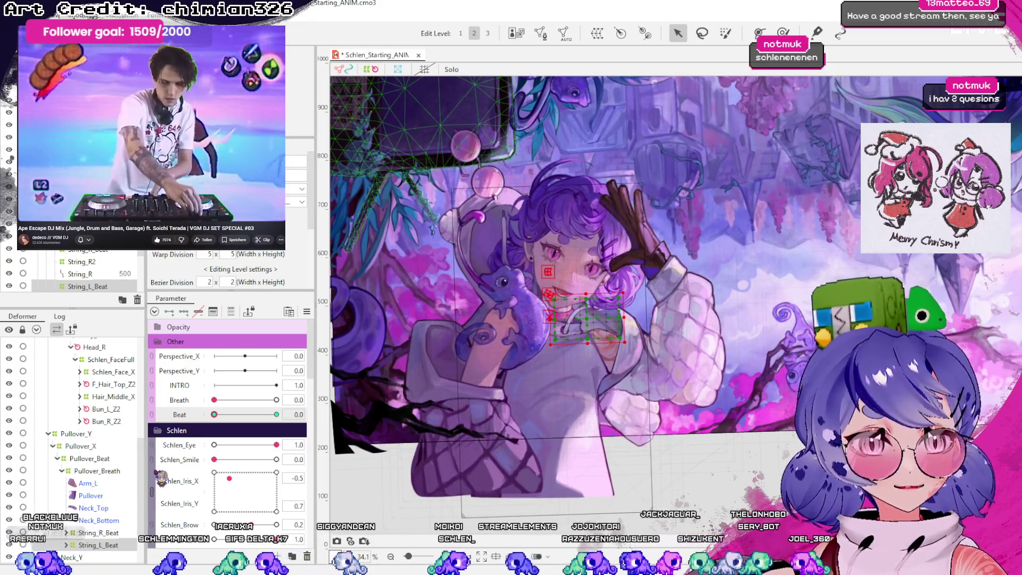
pyautogui.click(223, 414)
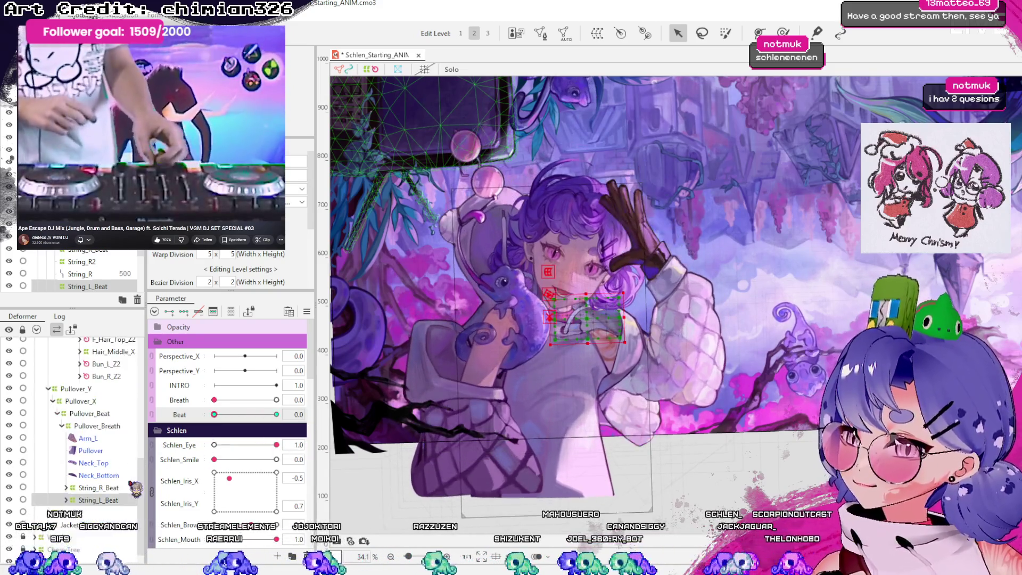
pyautogui.scroll(-2, 91, 479)
# - Check String_R_Beat's String_R2 child, collapse the branch and select String_R_Z
pyautogui.click(98, 470)
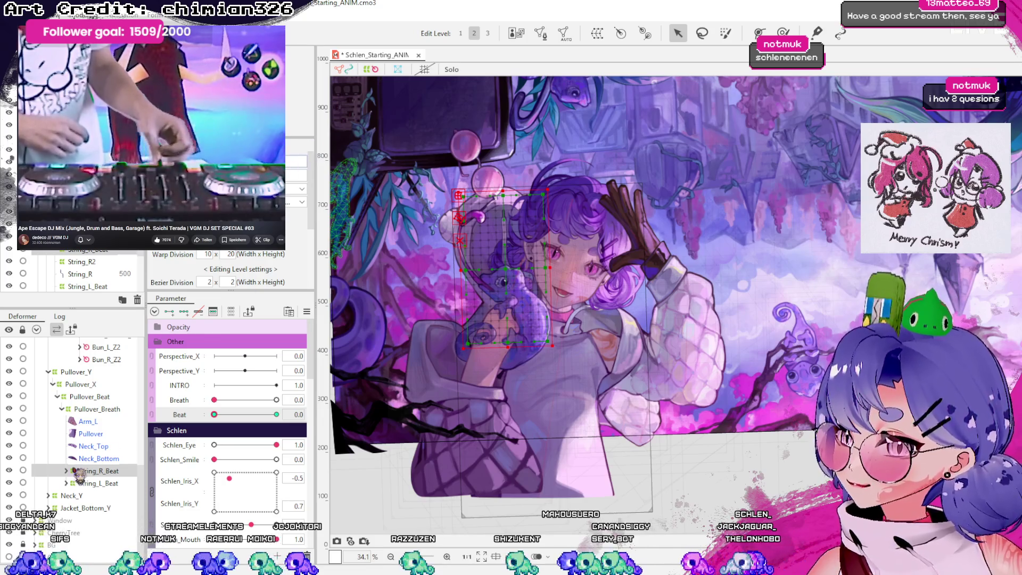
pyautogui.click(66, 471)
pyautogui.click(95, 482)
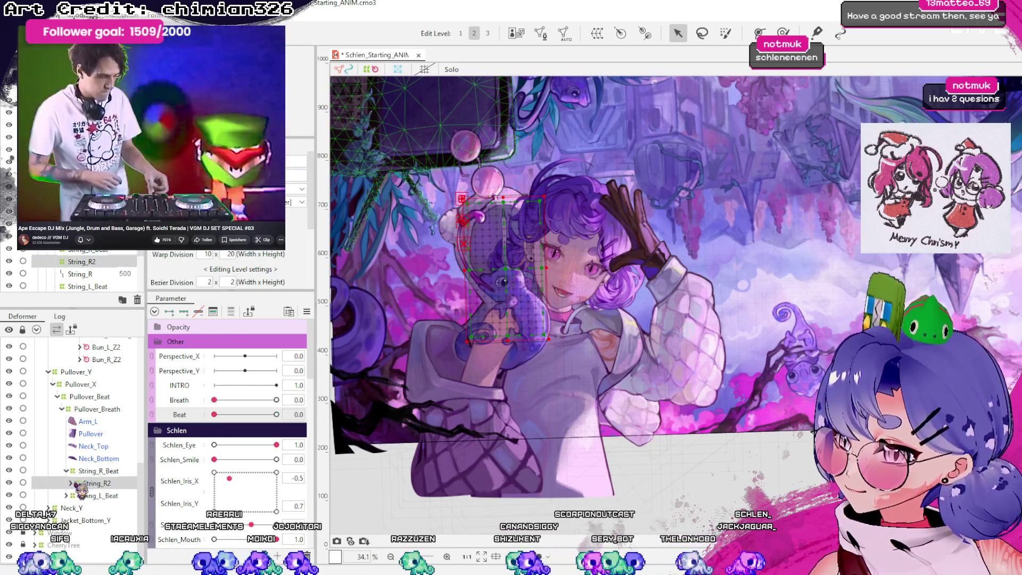
pyautogui.scroll(-1, 76, 490)
pyautogui.scroll(-5, 170, 476)
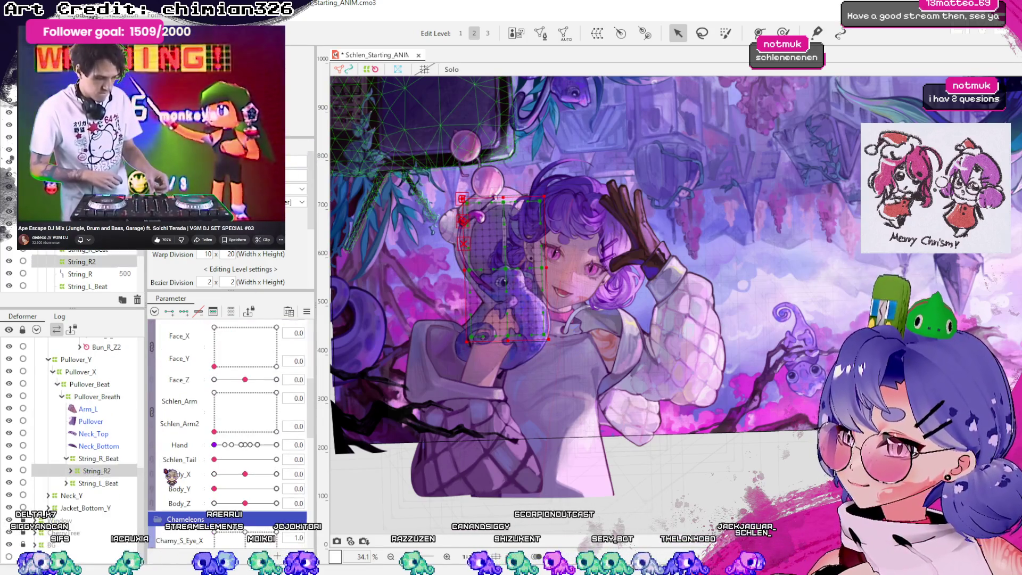
pyautogui.click(78, 460)
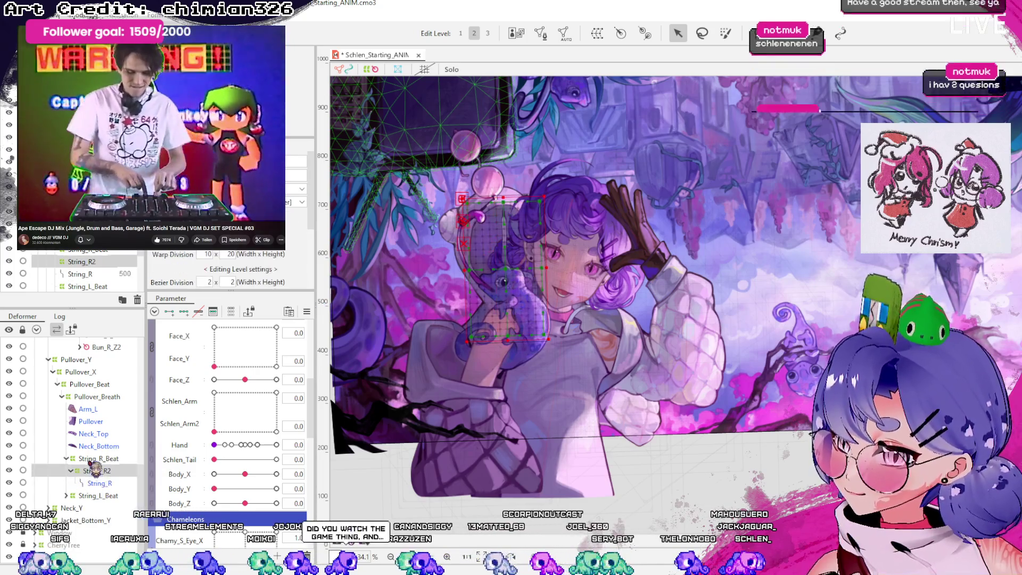
pyautogui.click(66, 458)
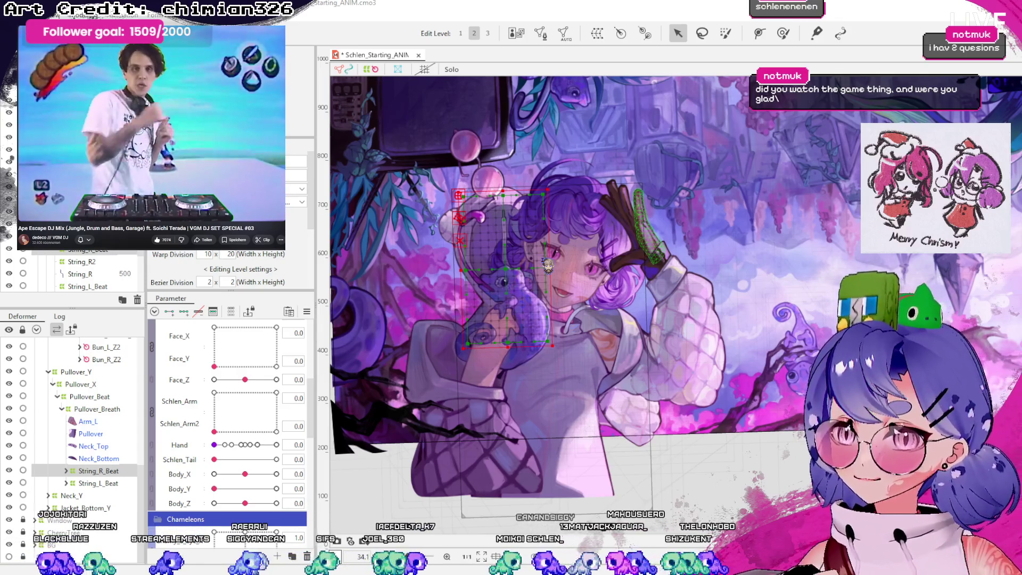
pyautogui.click(506, 273)
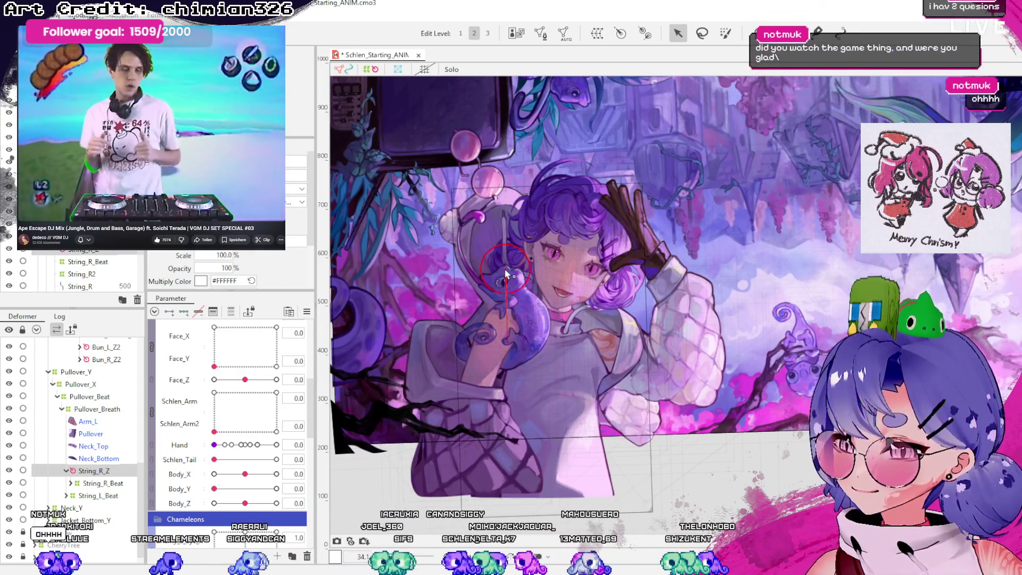
pyautogui.moveTo(504, 272); pyautogui.dragTo(530, 325)
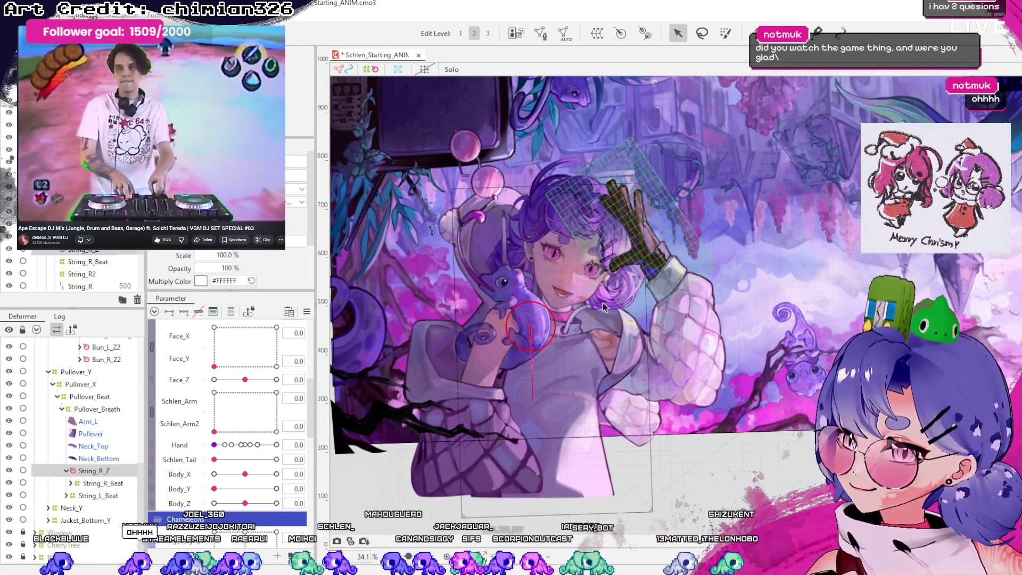
pyautogui.click(555, 252)
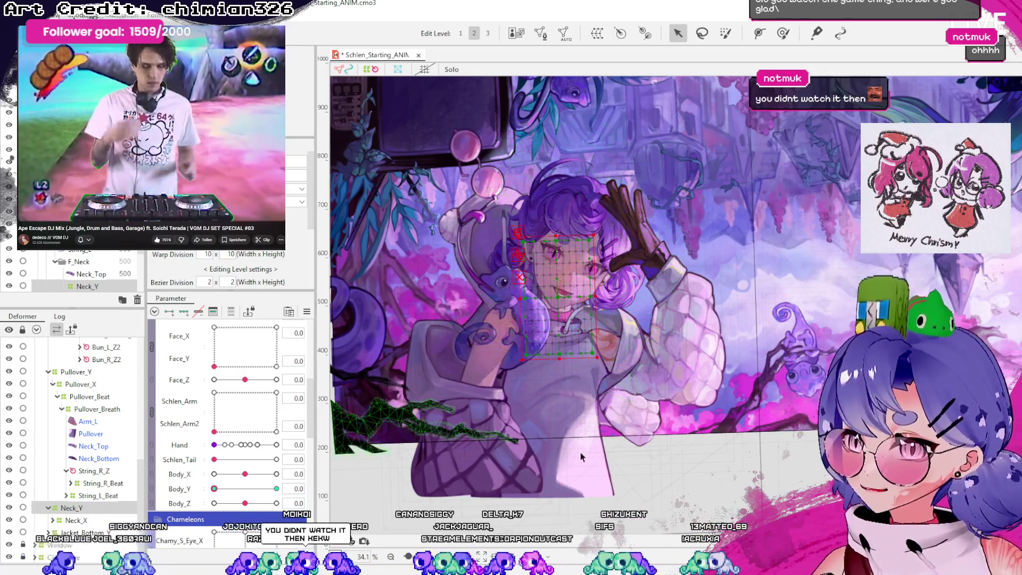
pyautogui.scroll(2, 536, 354)
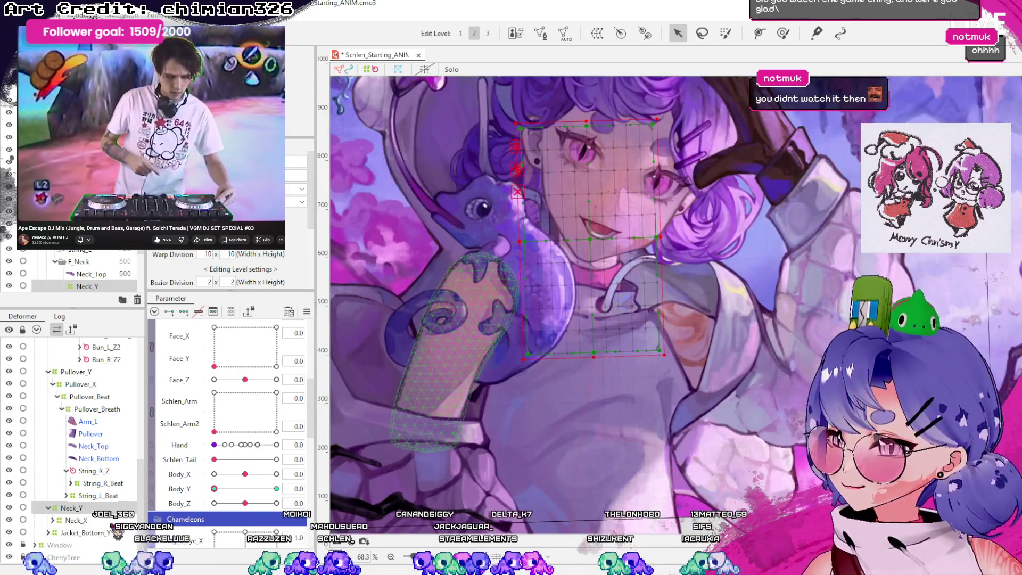
pyautogui.scroll(-1, 505, 283)
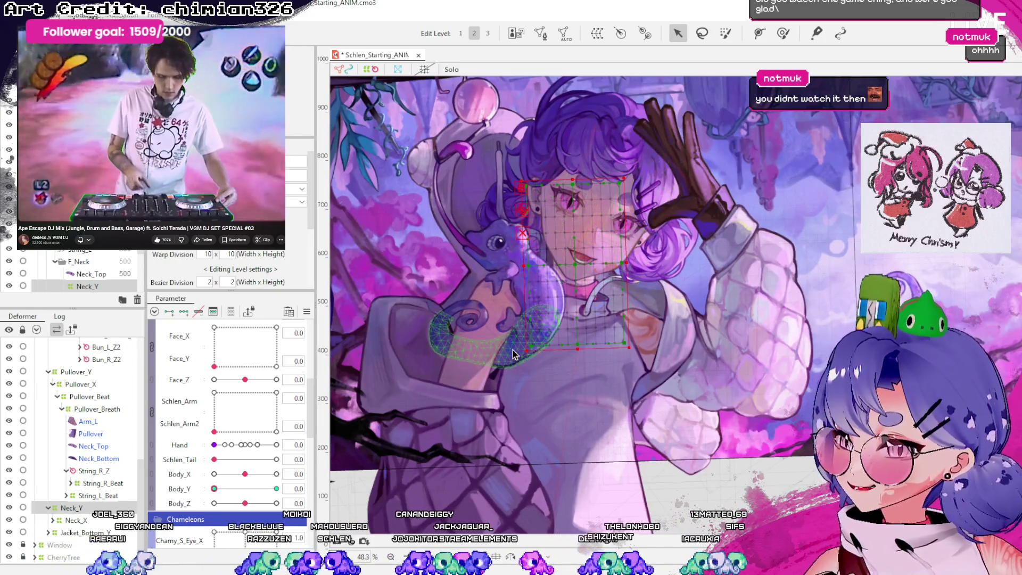
pyautogui.click(513, 354)
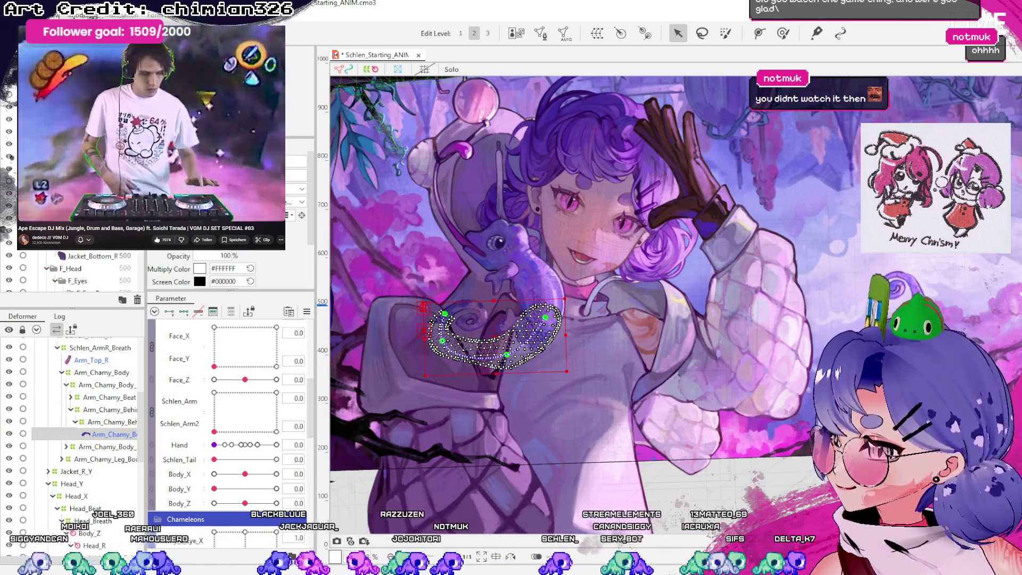
pyautogui.press('Escape')
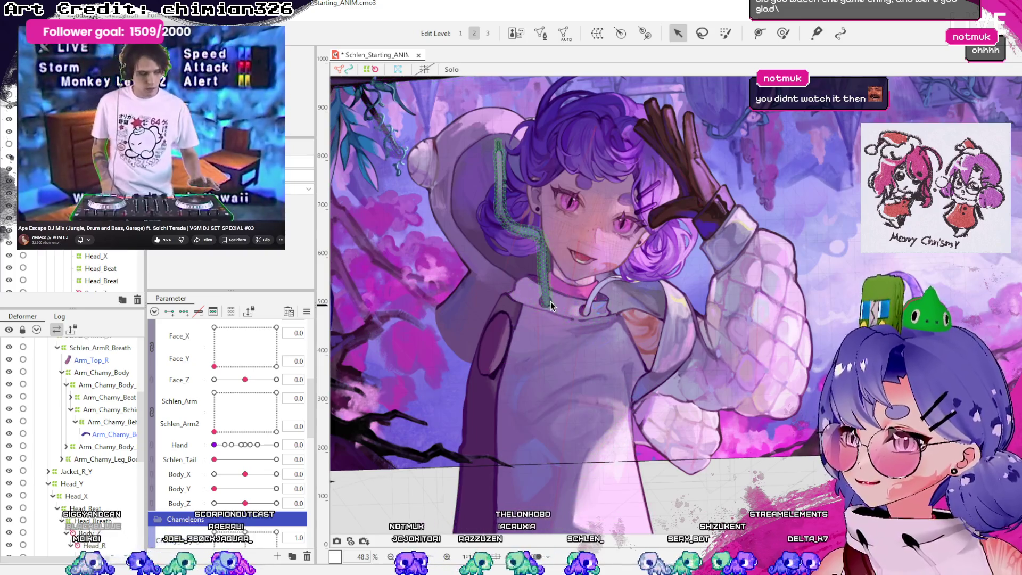
# - Move String_R_Z's pivot to the string's lower end and aim its handle up to about 177.5°
pyautogui.click(543, 266)
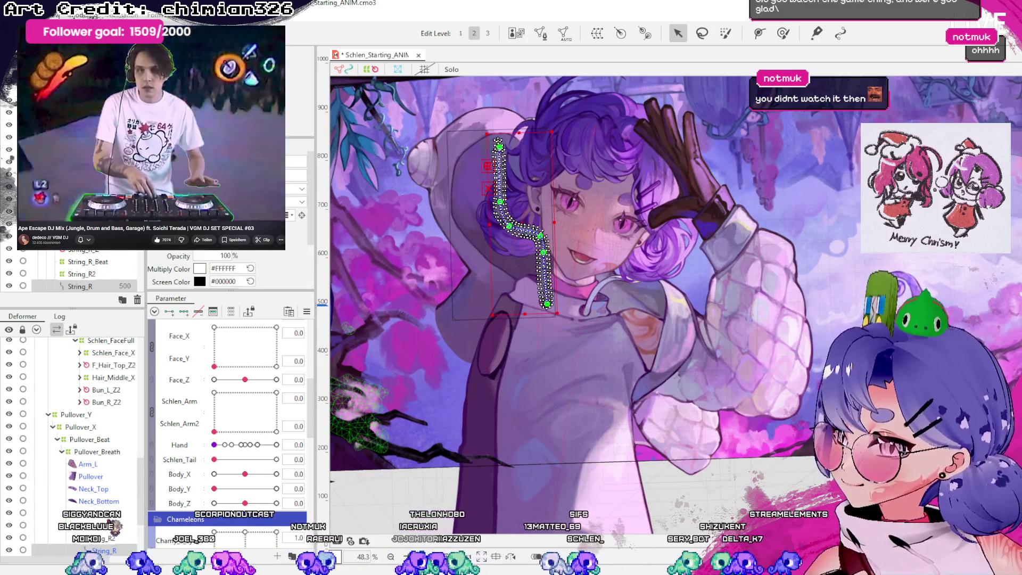
pyautogui.click(547, 291)
pyautogui.scroll(5, 548, 291)
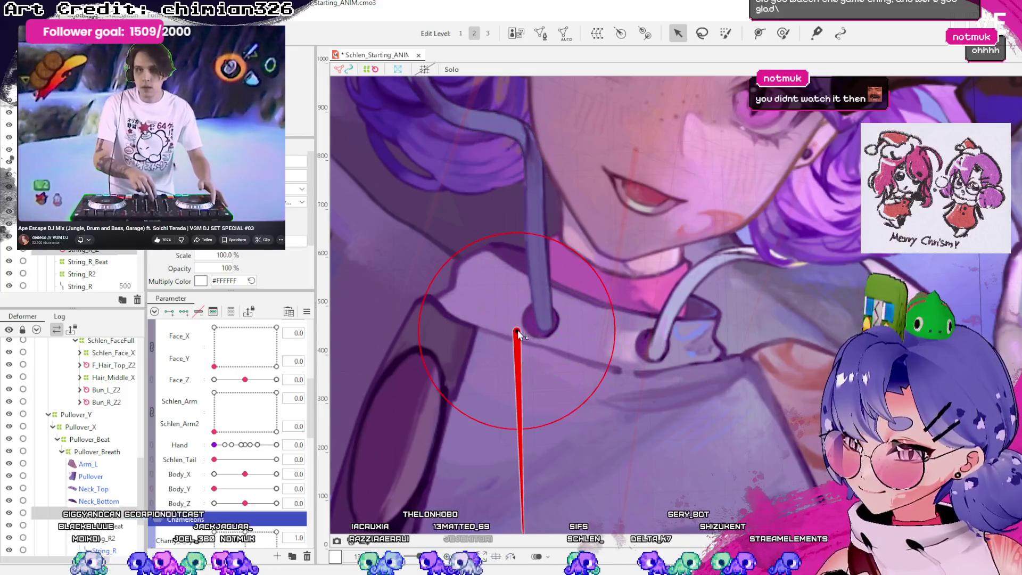
pyautogui.moveTo(517, 330); pyautogui.dragTo(544, 321)
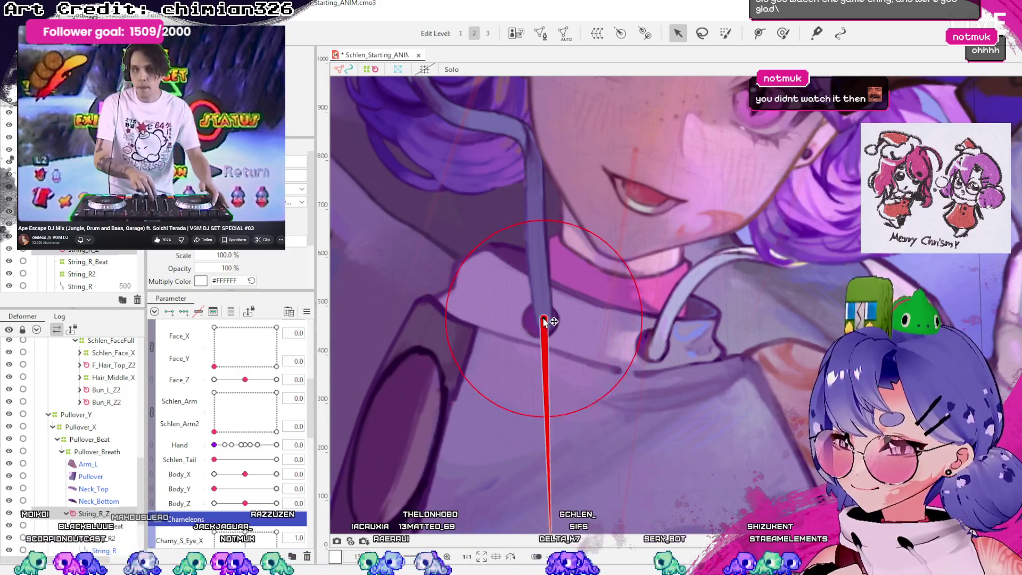
pyautogui.scroll(-5, 516, 341)
pyautogui.moveTo(516, 439); pyautogui.dragTo(509, 226)
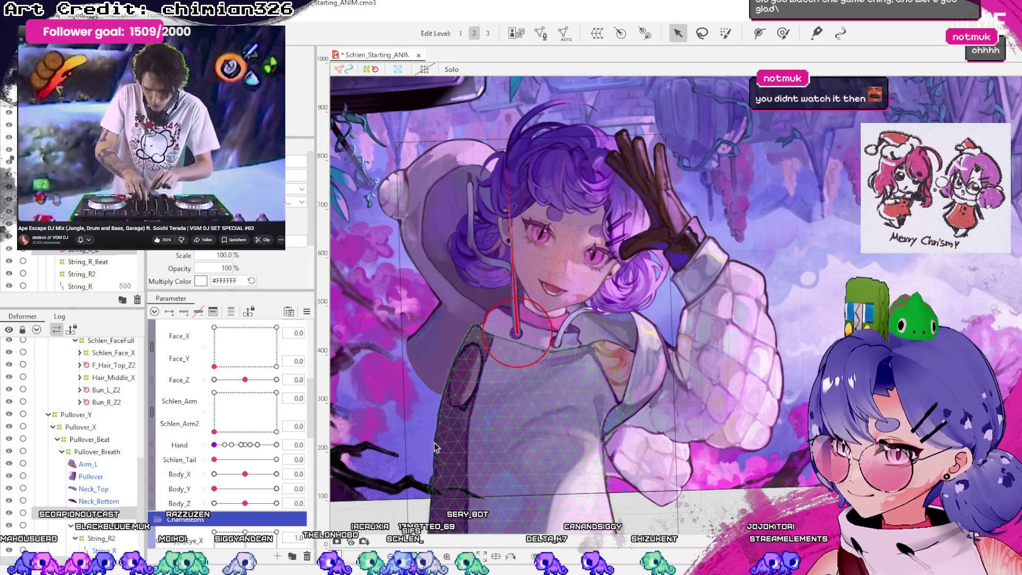
pyautogui.scroll(5, 488, 341)
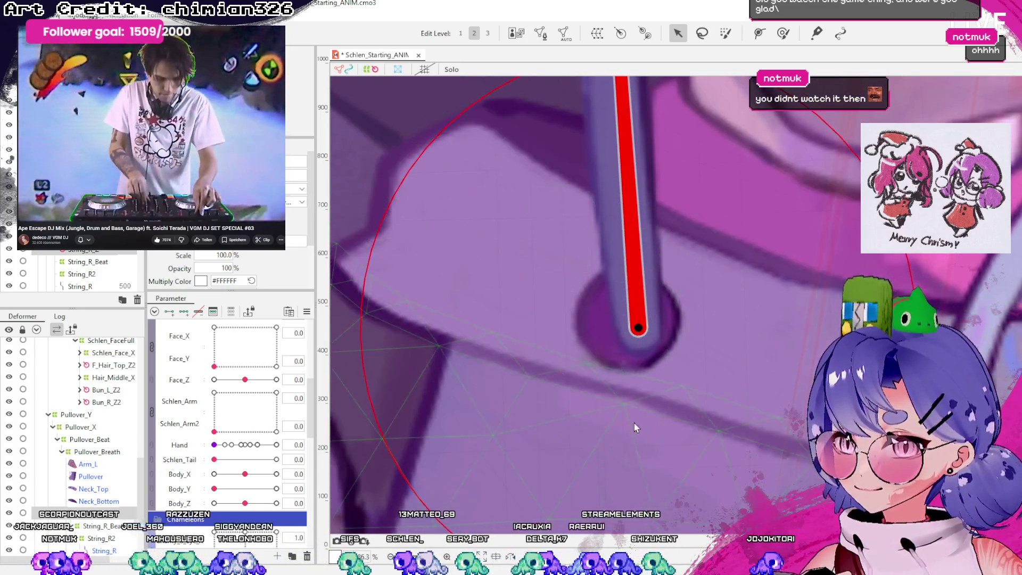
pyautogui.scroll(-3, 628, 404)
# - Reselect String_R_Z and test the body turn from Body_Z -10
pyautogui.click(630, 260)
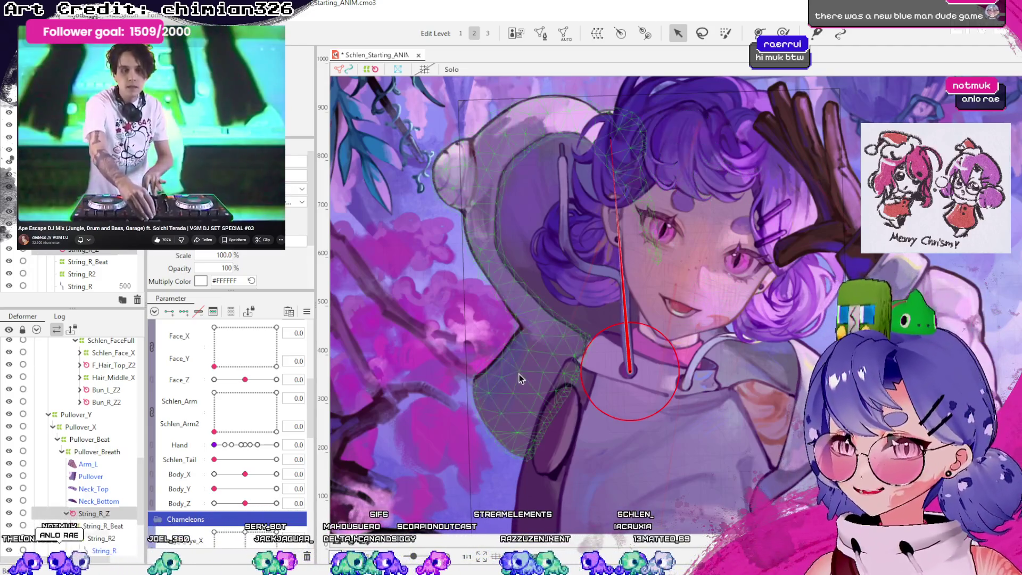
pyautogui.click(659, 354)
pyautogui.click(630, 367)
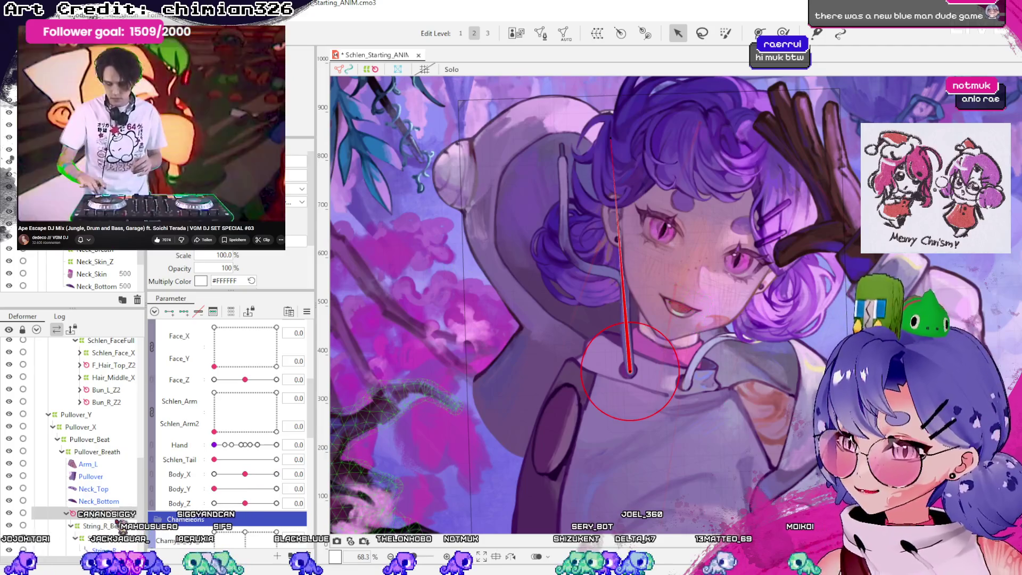
pyautogui.click(214, 503)
pyautogui.moveTo(214, 503); pyautogui.dragTo(245, 503)
pyautogui.scroll(-1, 86, 436)
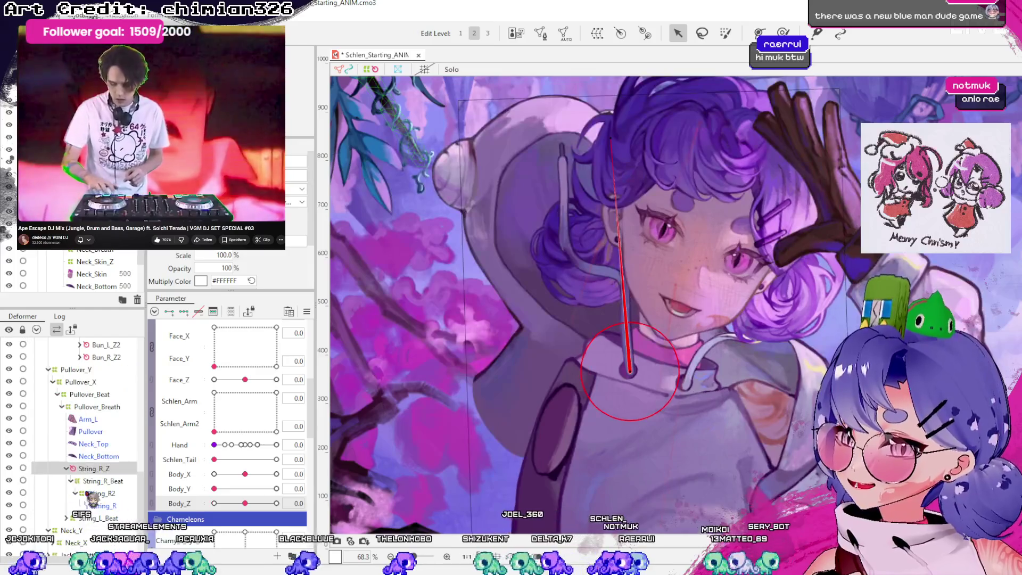
pyautogui.click(67, 468)
pyautogui.click(98, 480)
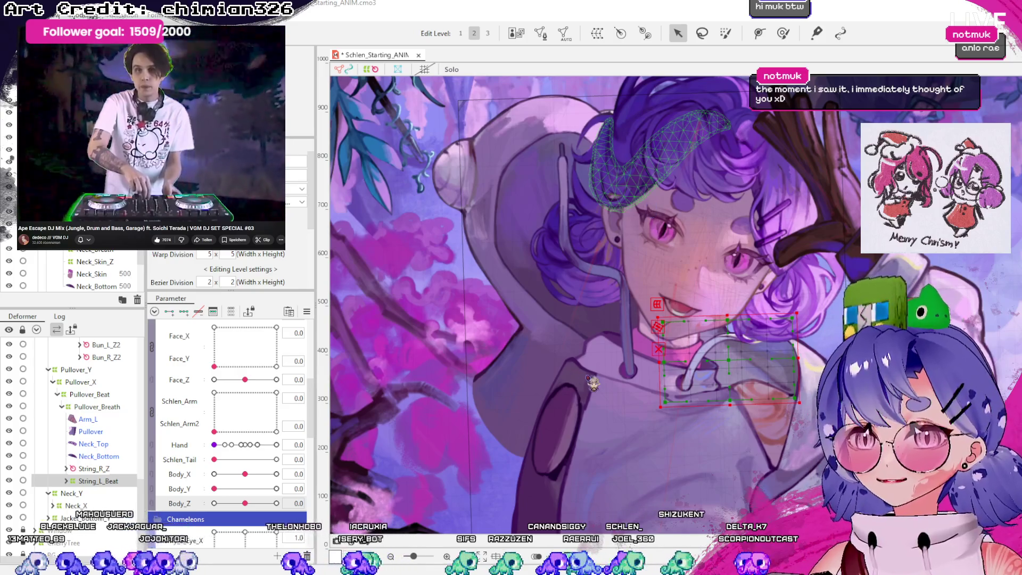
# - Wrap String_L_Beat in a new String_L_Z rotation deformer and preview it with Body_Z, returning to 0
pyautogui.hotkey('ctrl', 'z')
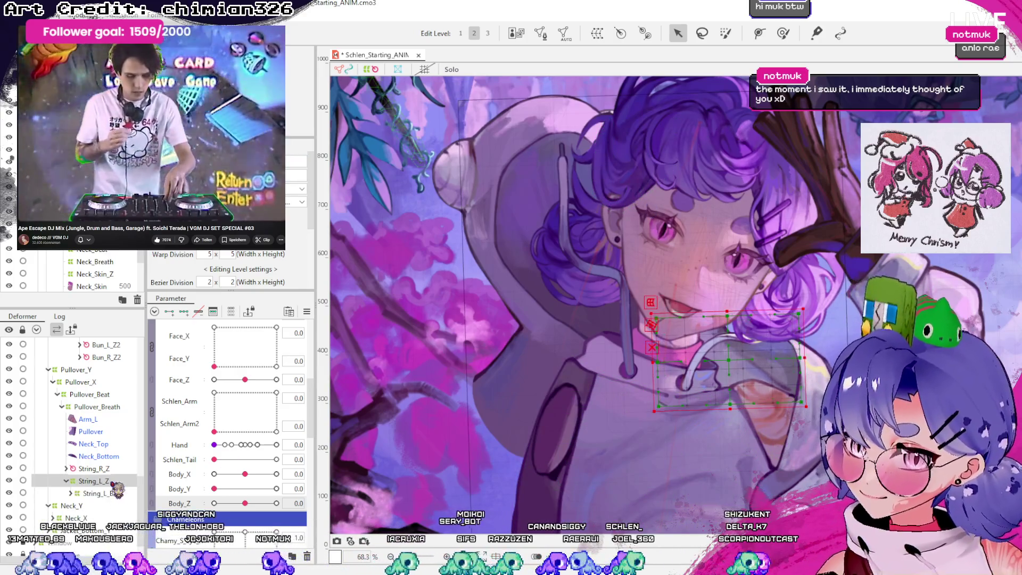
pyautogui.moveTo(244, 502); pyautogui.dragTo(276, 503)
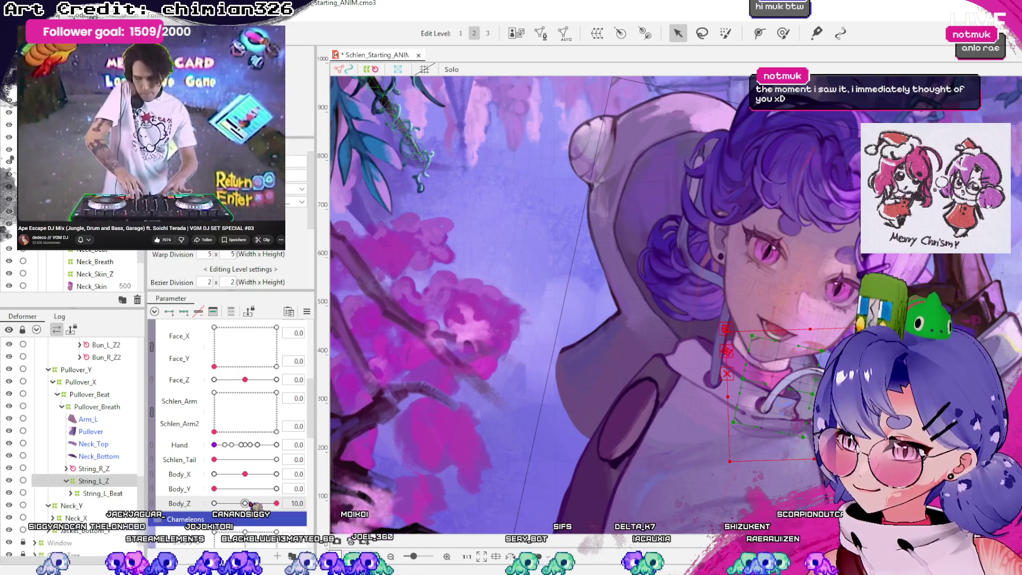
pyautogui.click(76, 493)
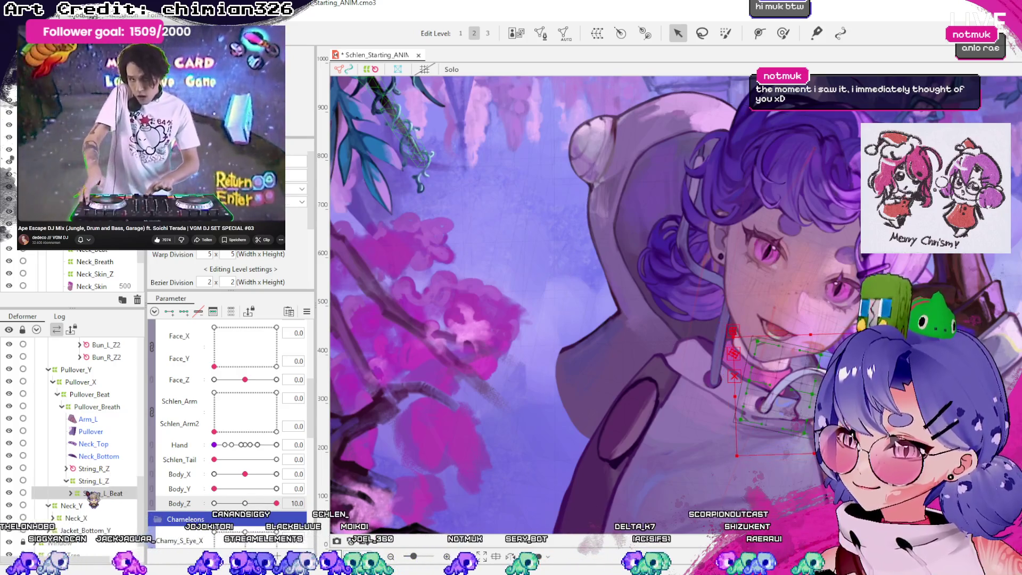
pyautogui.click(98, 505)
pyautogui.click(71, 493)
pyautogui.click(66, 480)
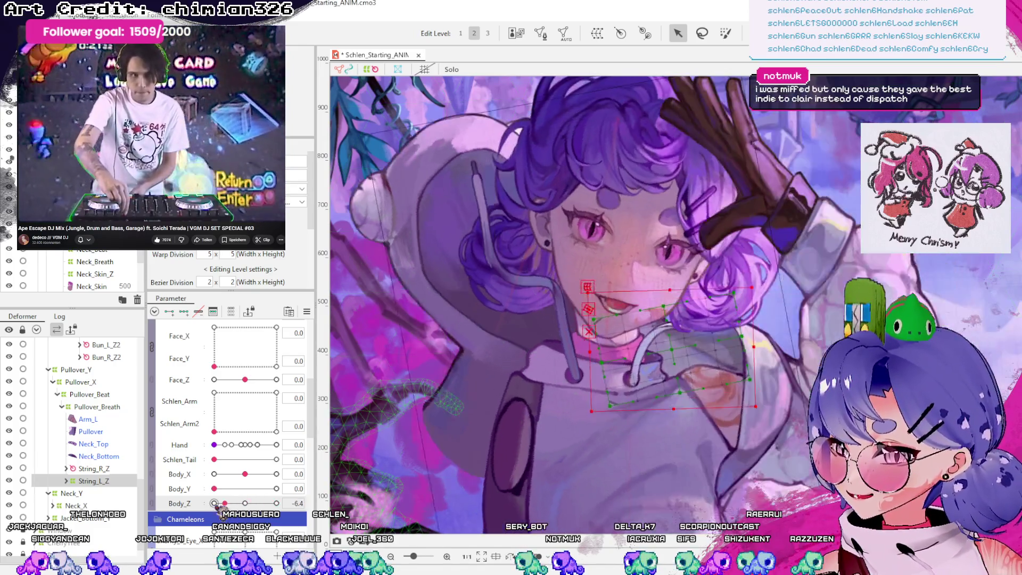
pyautogui.moveTo(244, 503); pyautogui.dragTo(249, 504)
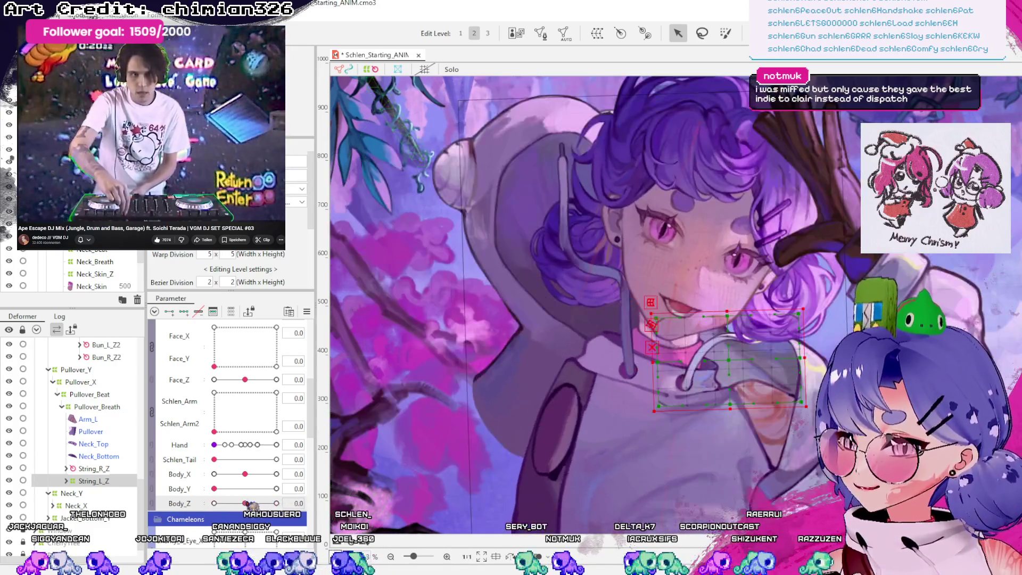
# - Rotate the String_L_Z handle to run along the left hoodie string
pyautogui.click(114, 480)
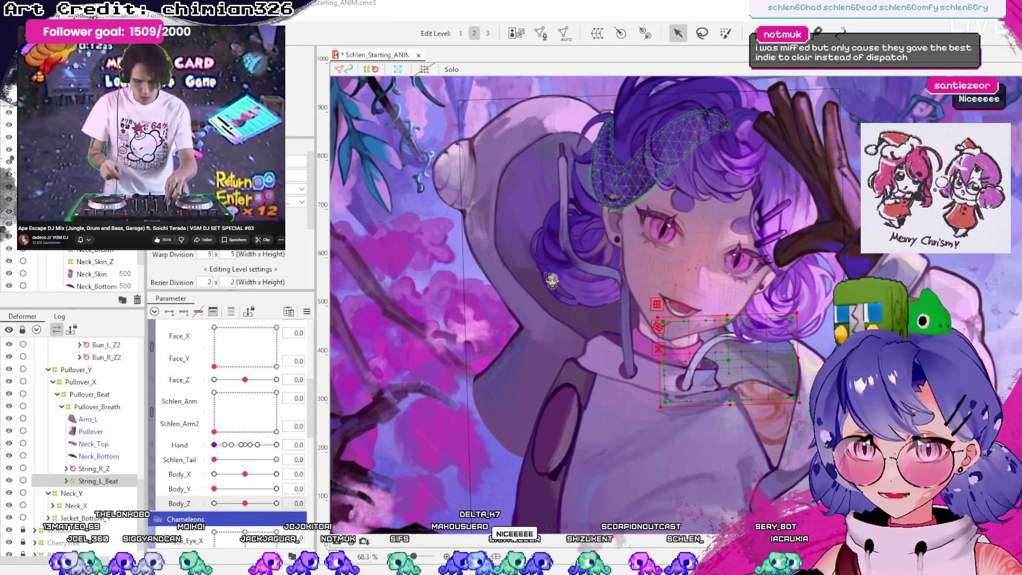
pyautogui.click(746, 307)
pyautogui.scroll(5, 748, 306)
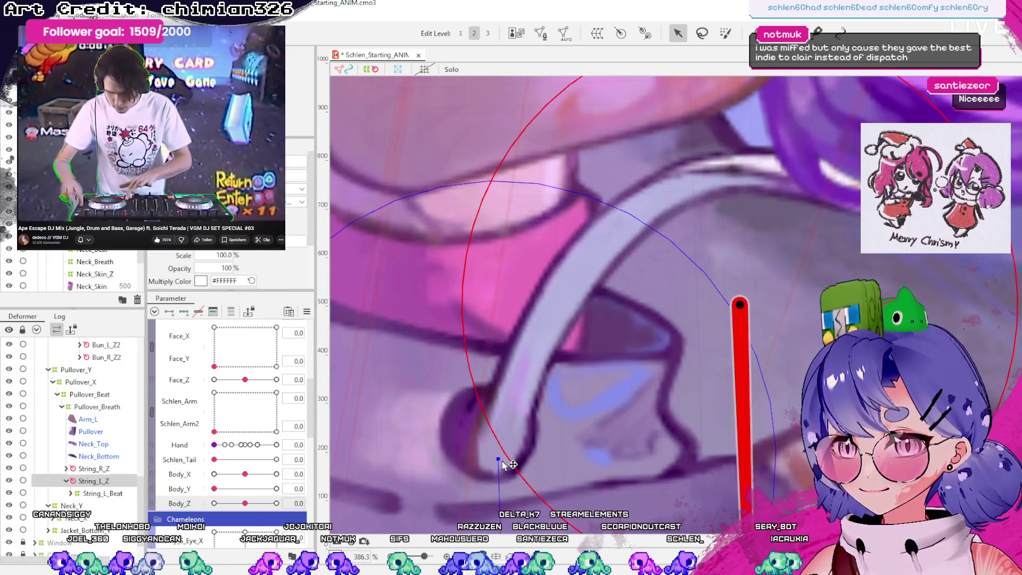
pyautogui.scroll(-2, 538, 340)
pyautogui.scroll(-4, 538, 341)
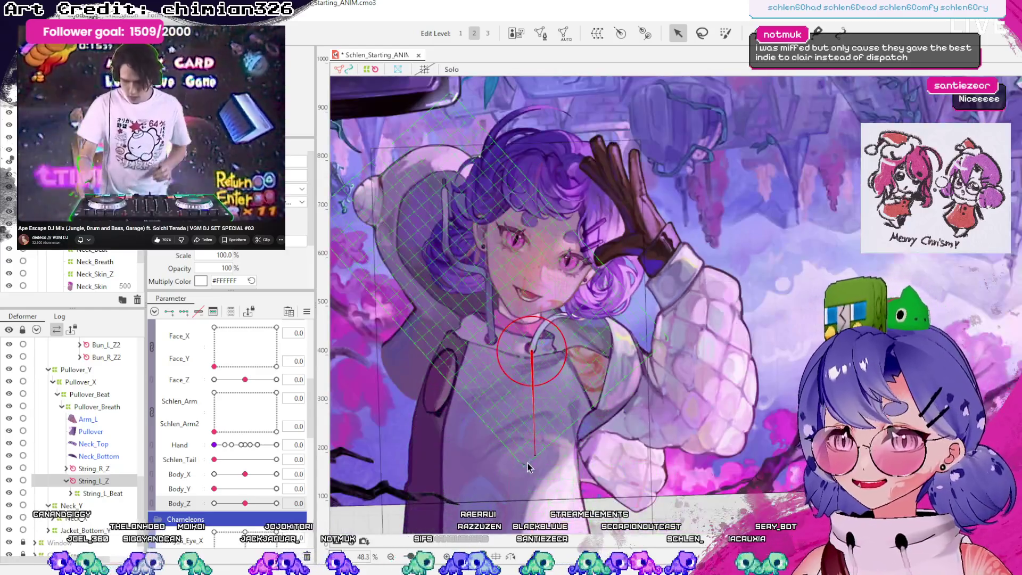
pyautogui.moveTo(537, 452); pyautogui.dragTo(597, 297)
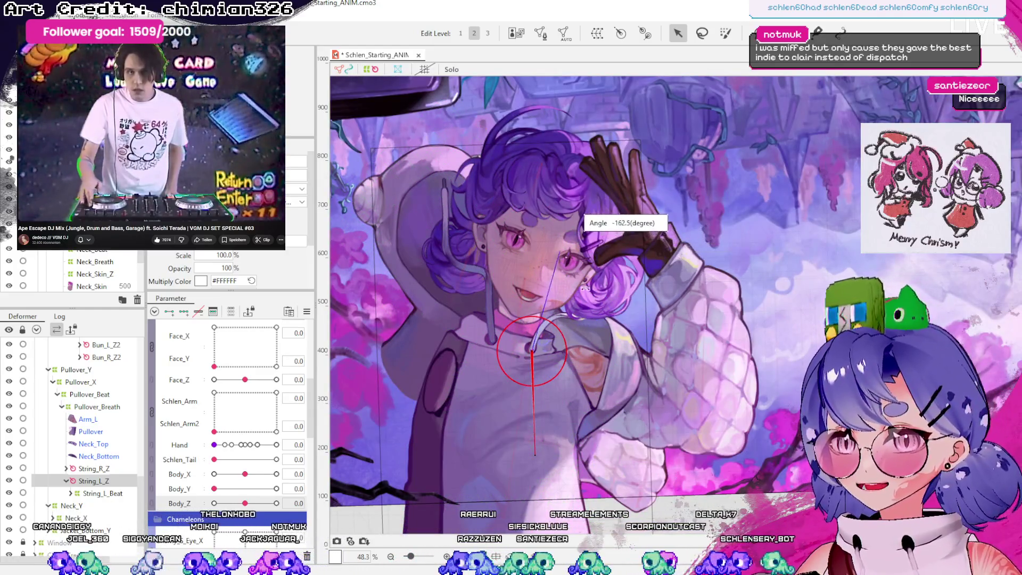
pyautogui.scroll(3, 562, 331)
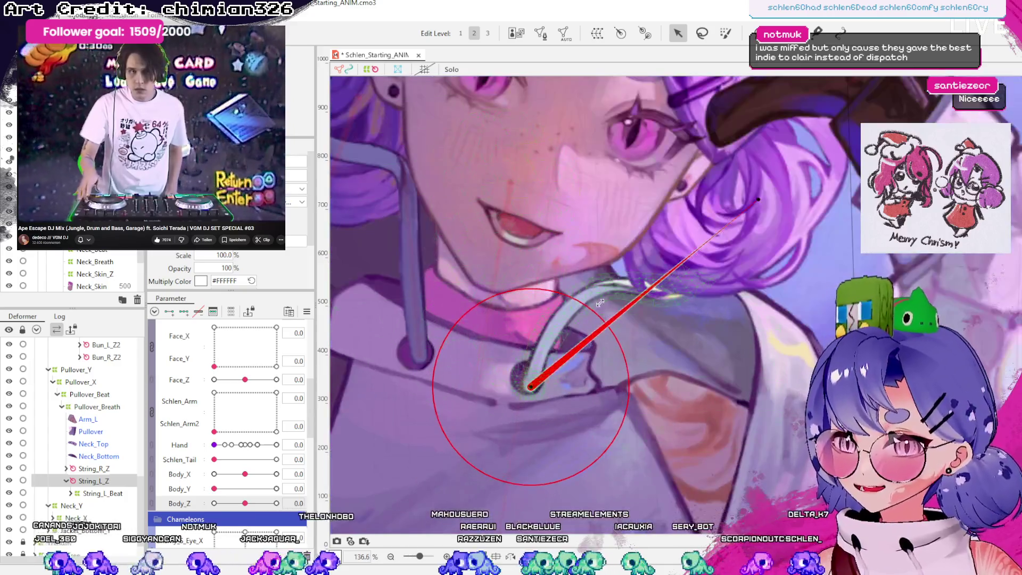
pyautogui.scroll(-2, 562, 331)
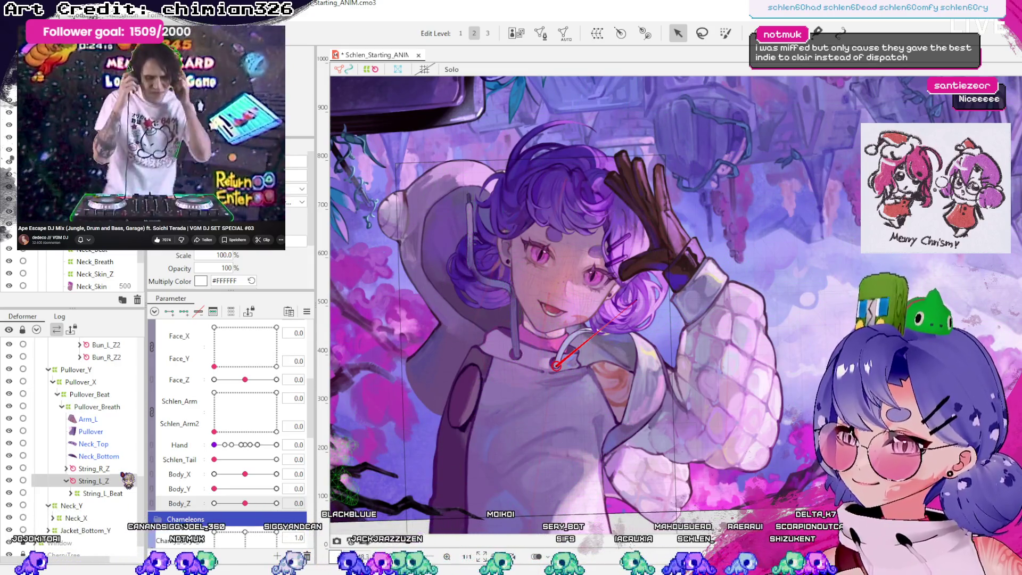
# - Check the String_R_Z rotation deformer against the String_R string mesh on the canvas
pyautogui.click(513, 341)
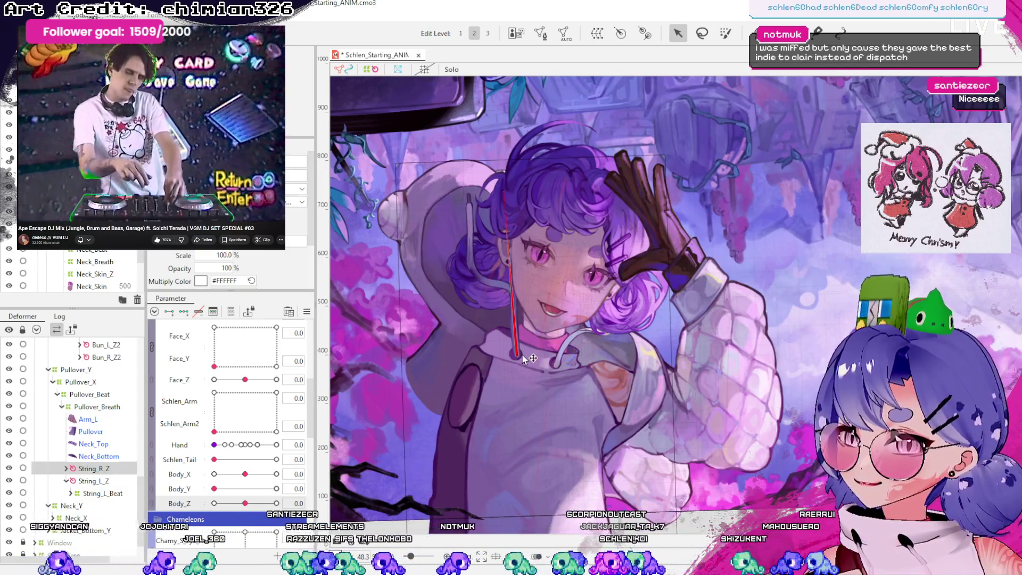
pyautogui.click(519, 352)
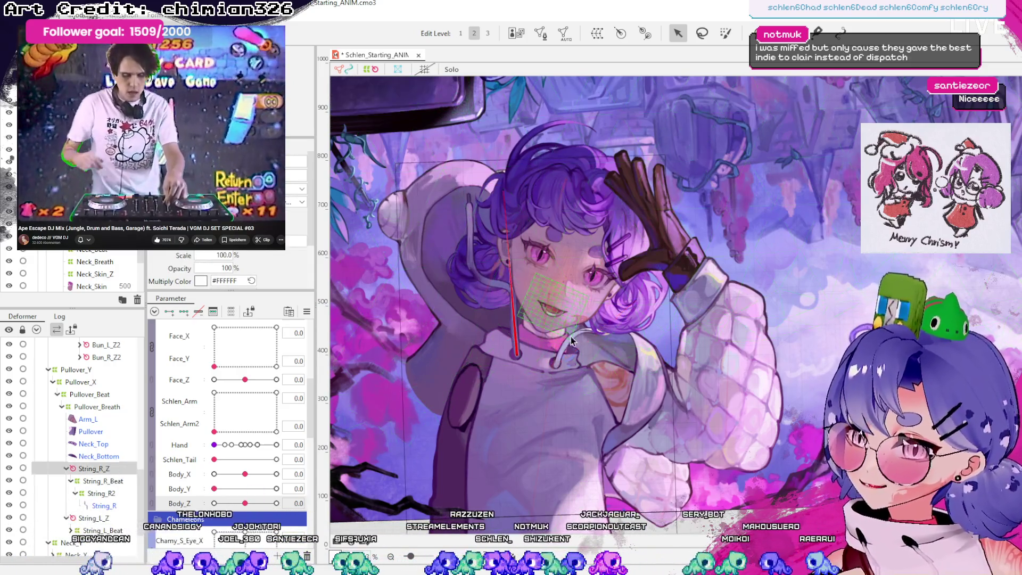
pyautogui.click(519, 349)
pyautogui.scroll(3, 519, 355)
pyautogui.scroll(4, 516, 357)
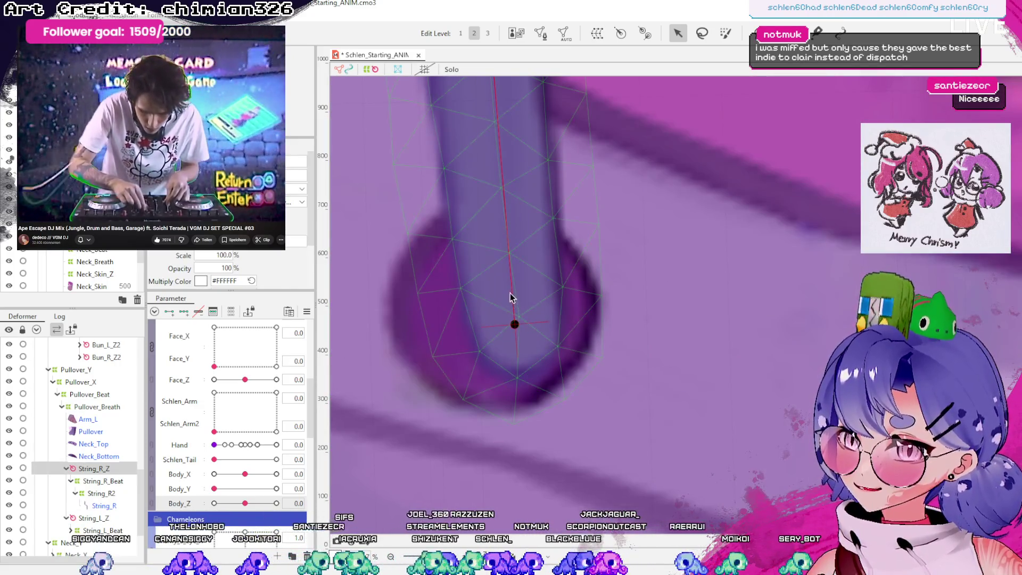
pyautogui.click(509, 243)
pyautogui.scroll(-5, 536, 443)
pyautogui.scroll(1, 536, 443)
# - Settle on the left string's String_L_Z deformer and save the .cmo3 project
pyautogui.click(90, 517)
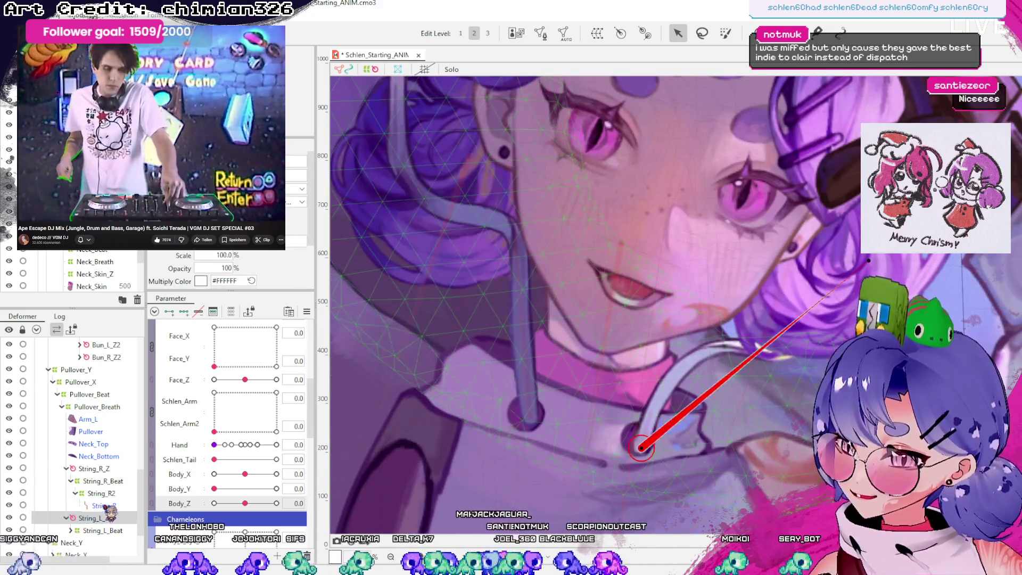
pyautogui.click(102, 505)
pyautogui.scroll(-2, 511, 375)
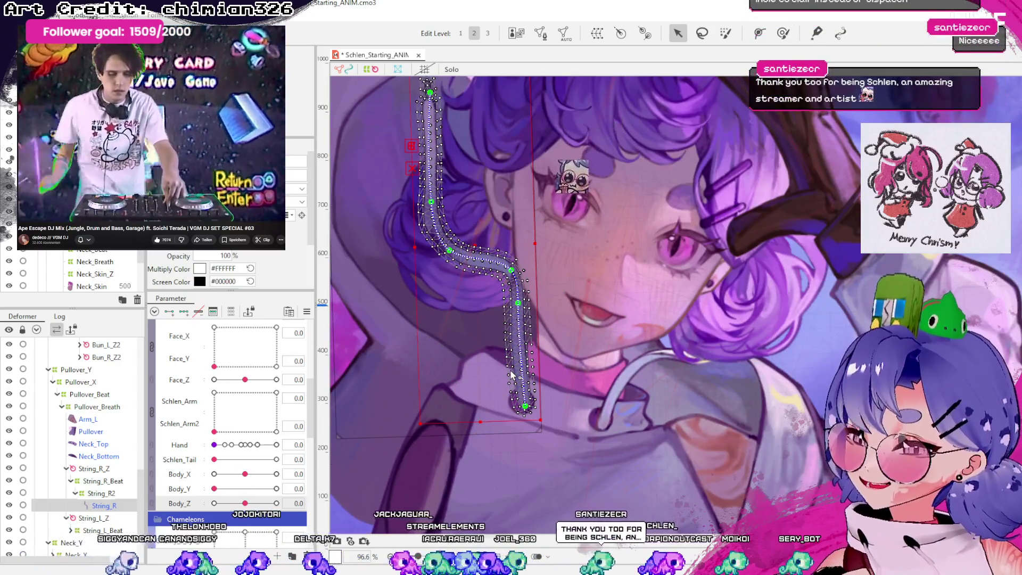
pyautogui.click(510, 372)
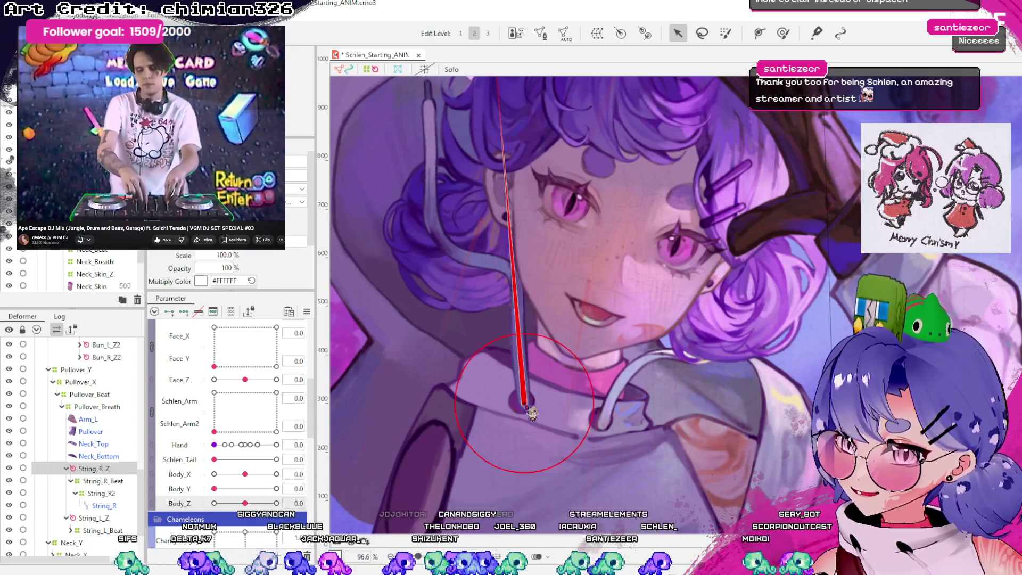
pyautogui.click(601, 424)
pyautogui.click(539, 395)
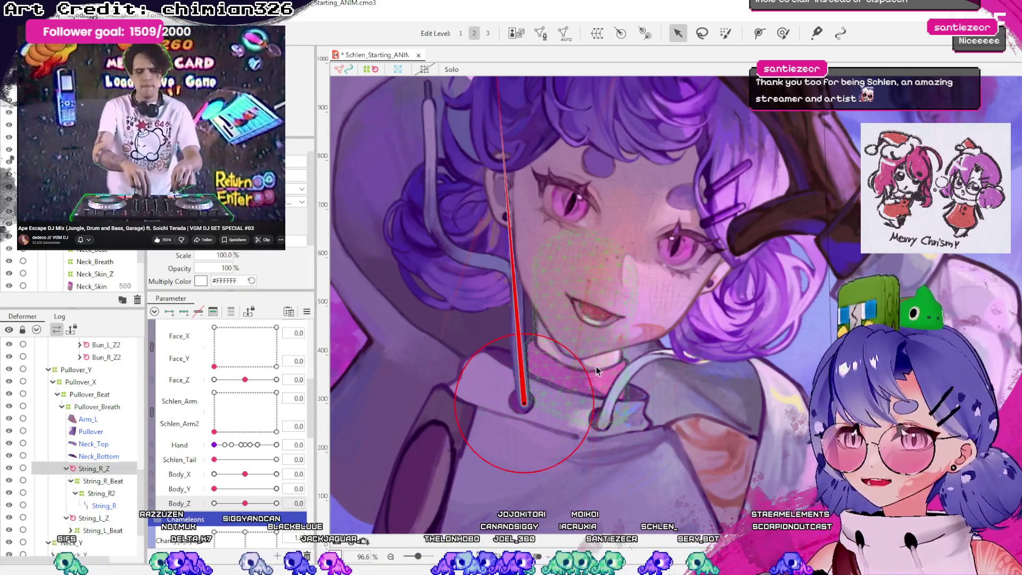
pyautogui.click(602, 424)
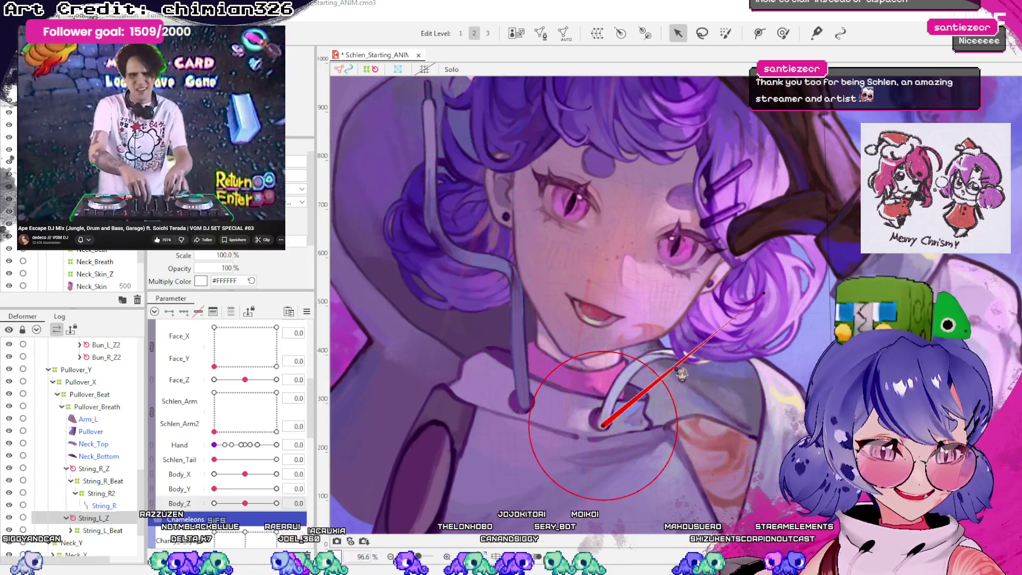
pyautogui.hotkey('ctrl', 's')
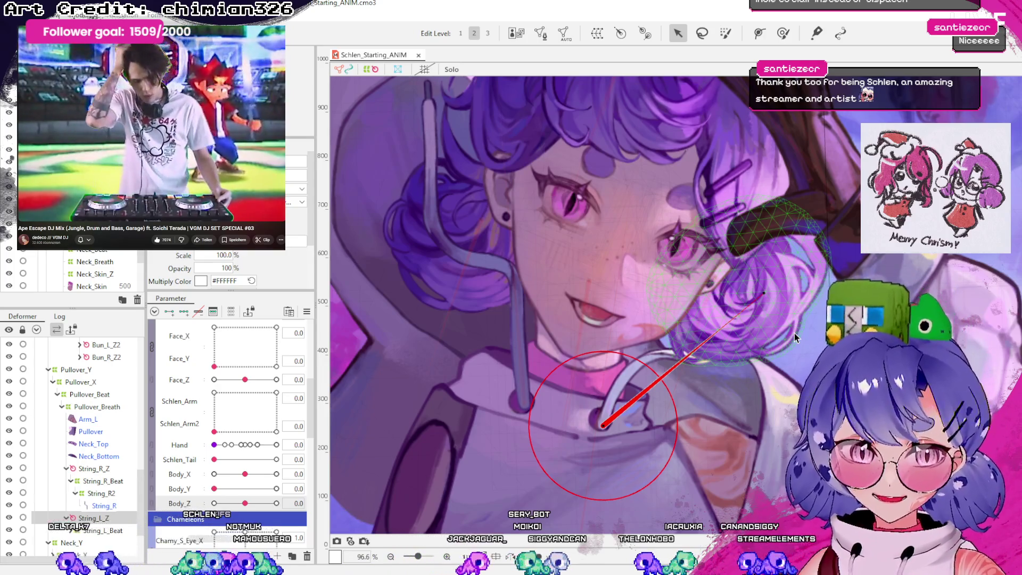
# - Inspect the hair clip and string meshes, collapse String_L_Z, and select String_R_Z
pyautogui.click(756, 242)
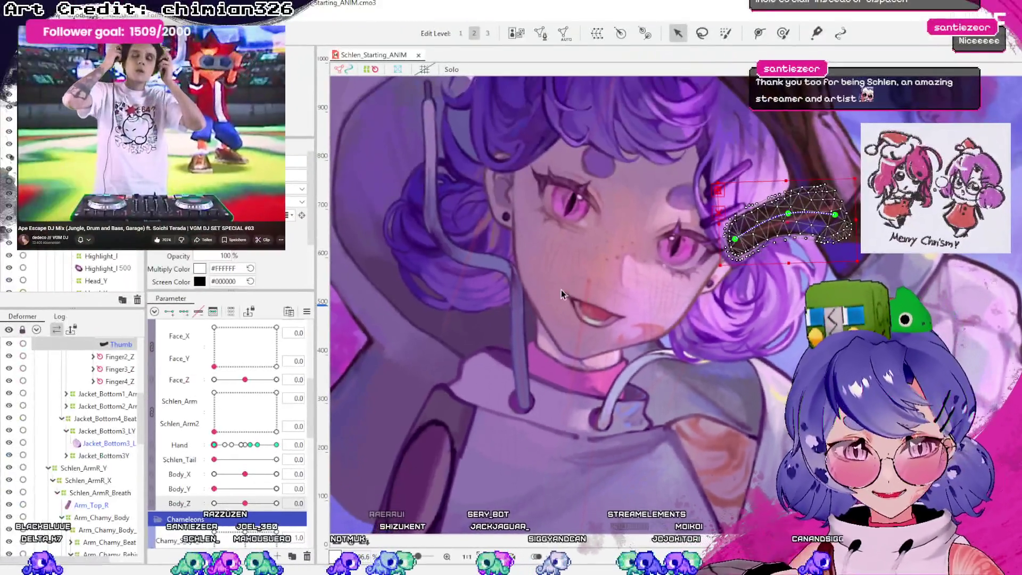
pyautogui.scroll(2, 54, 425)
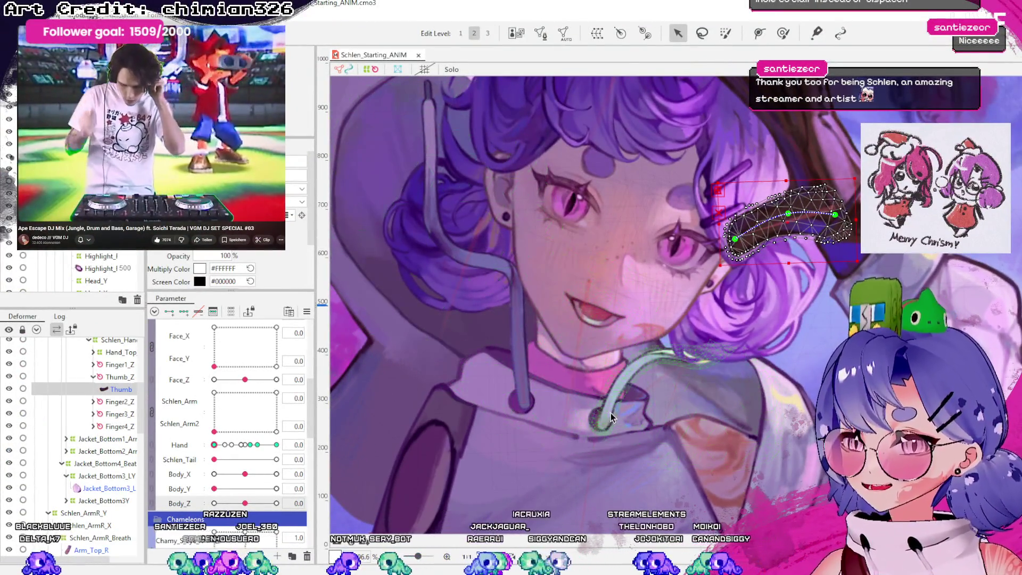
pyautogui.click(609, 414)
pyautogui.click(602, 425)
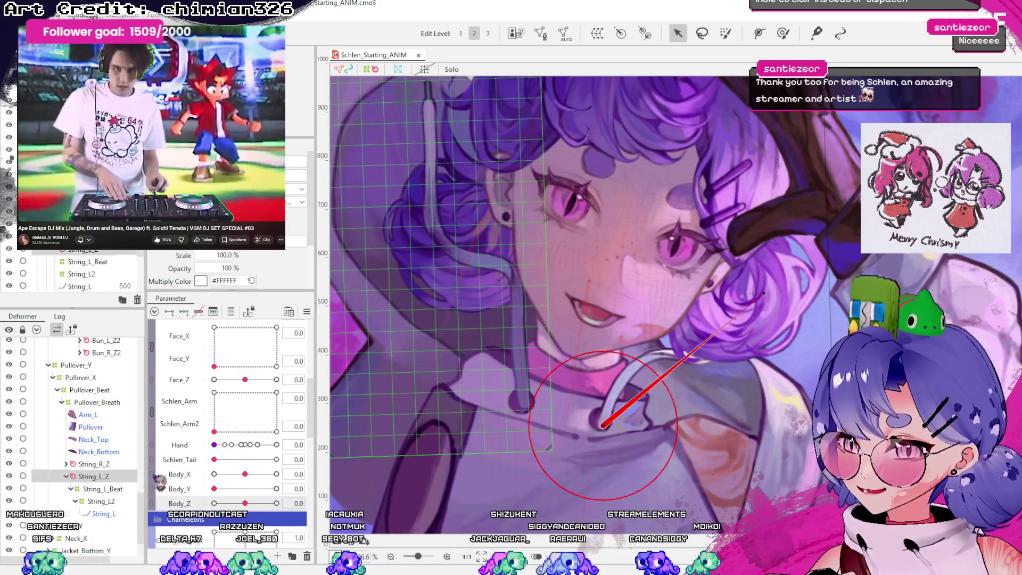
pyautogui.click(66, 476)
pyautogui.scroll(2, 666, 460)
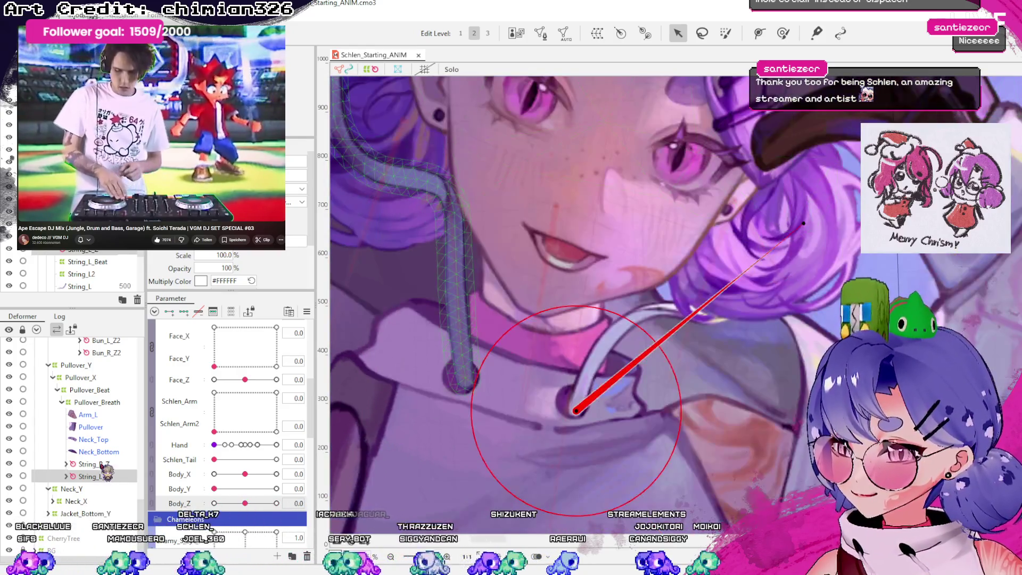
pyautogui.click(101, 464)
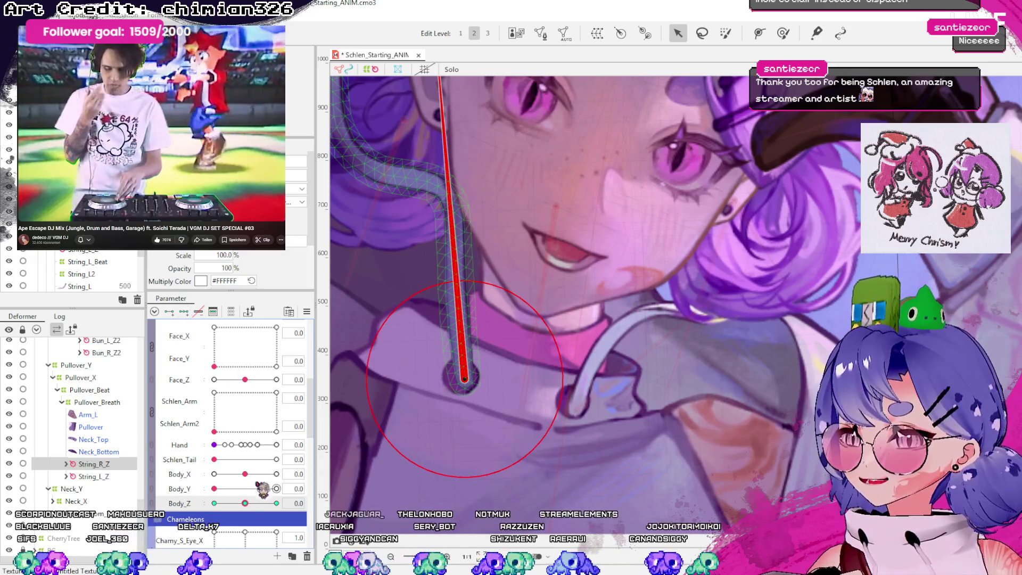
# - With Body_Z at 10, tilt String_R_Z's handle to about 165°
pyautogui.moveTo(245, 503); pyautogui.dragTo(276, 503)
pyautogui.scroll(-5, 620, 190)
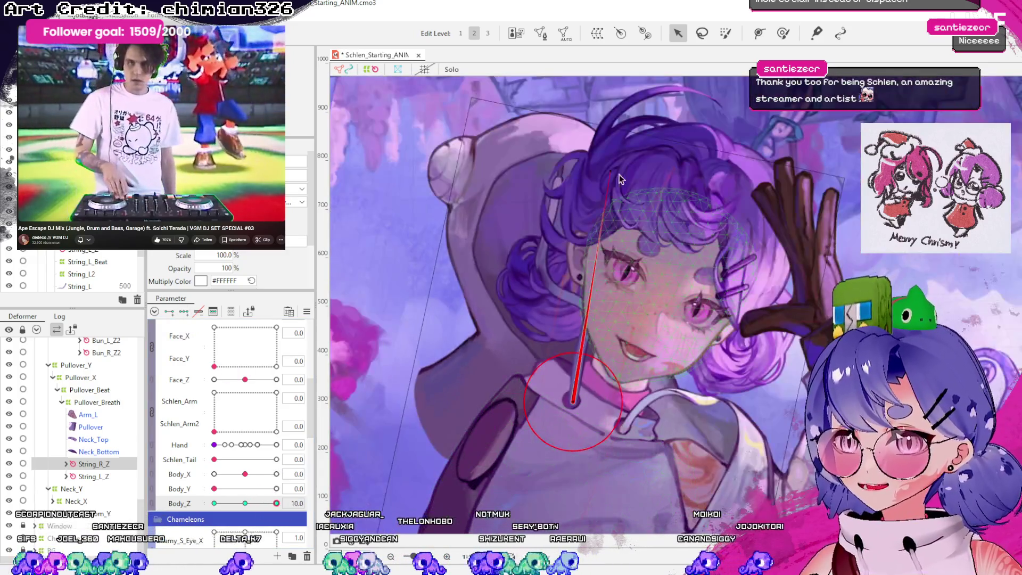
pyautogui.moveTo(613, 167); pyautogui.dragTo(603, 166)
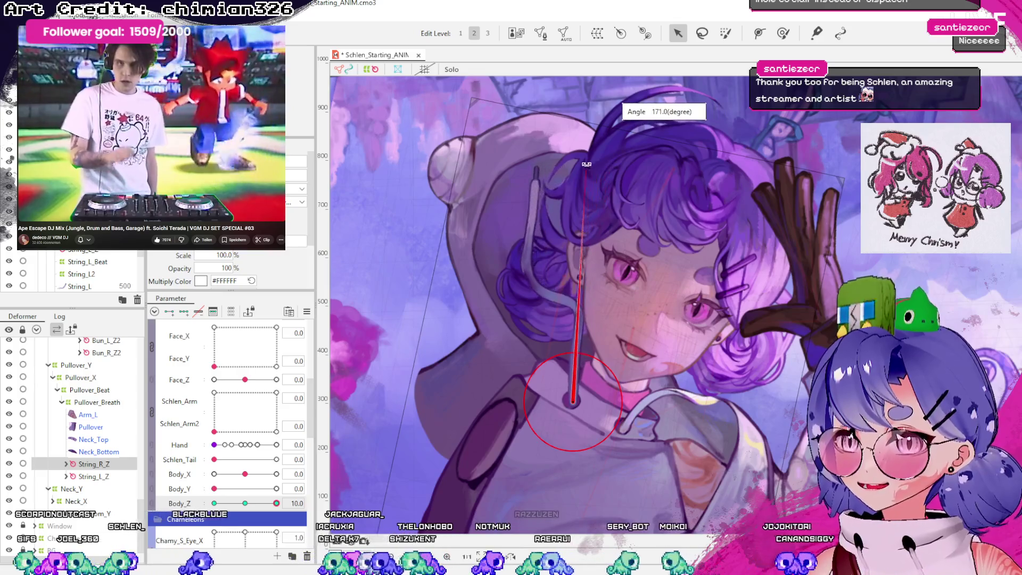
pyautogui.moveTo(282, 503)
pyautogui.mouseDown()
pyautogui.moveTo(246, 503)
pyautogui.moveTo(278, 503)
pyautogui.mouseUp()
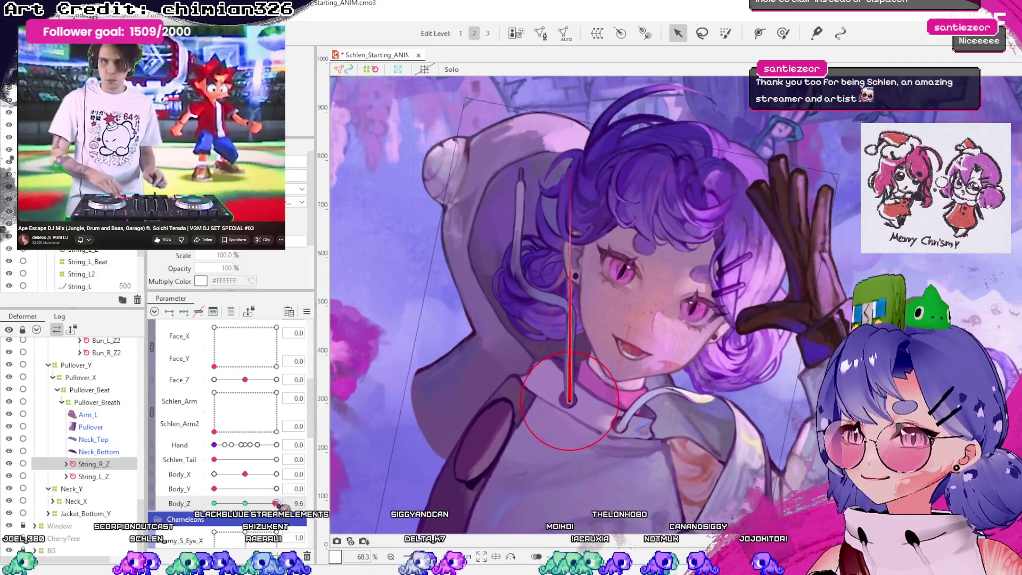
pyautogui.moveTo(557, 167); pyautogui.dragTo(552, 179)
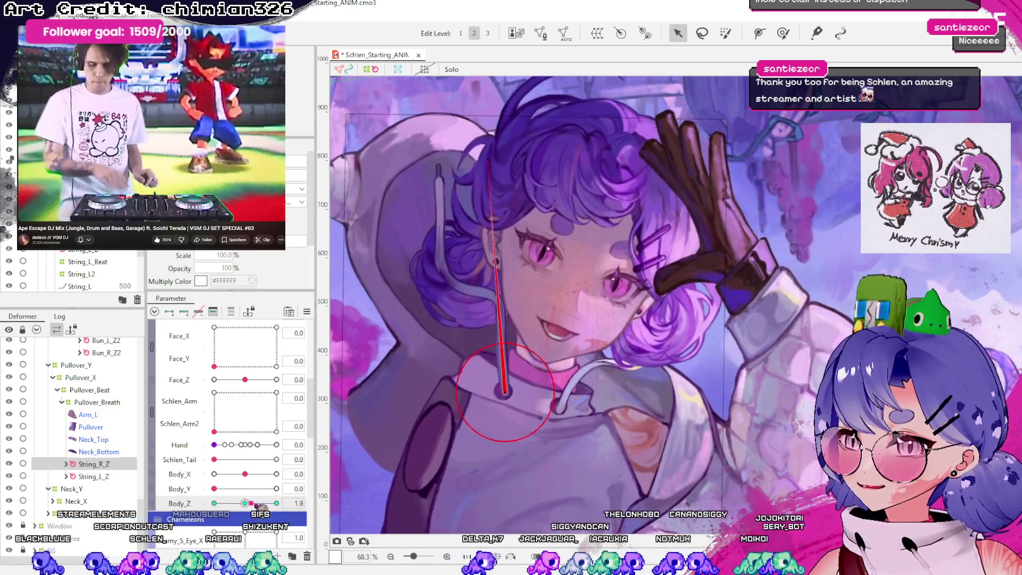
pyautogui.scroll(-5, 453, 340)
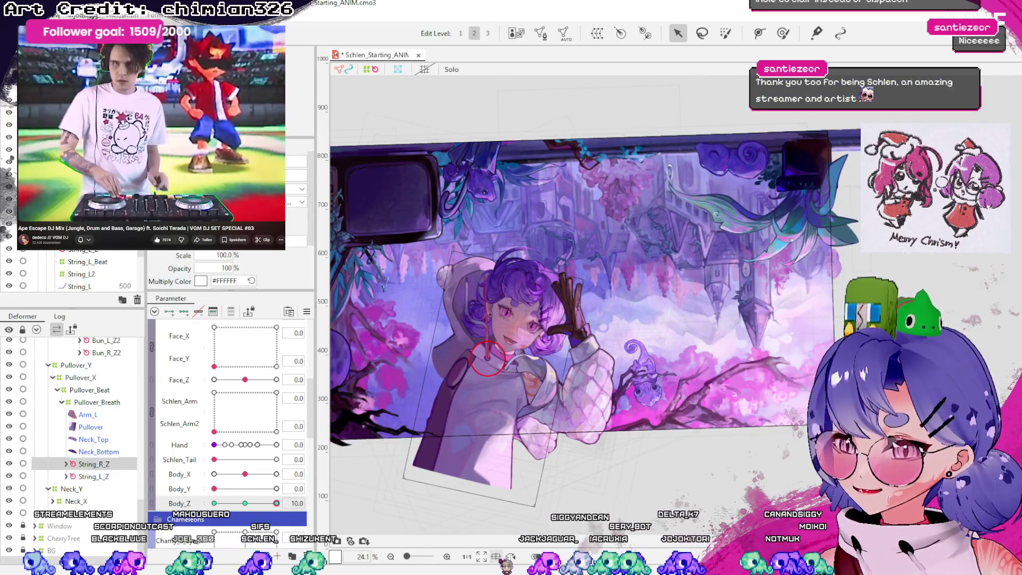
pyautogui.scroll(10, 455, 364)
pyautogui.scroll(-5, 585, 375)
pyautogui.scroll(-5, 585, 375)
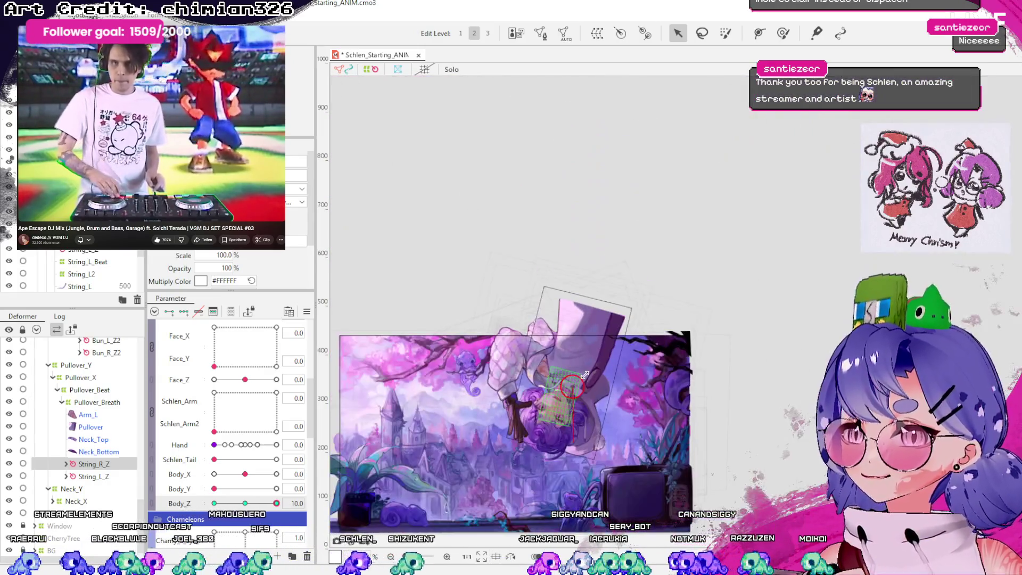
# - Sweep Body_Z between -10 and 10 to test the right string's sway
pyautogui.moveTo(417, 434); pyautogui.dragTo(745, 375)
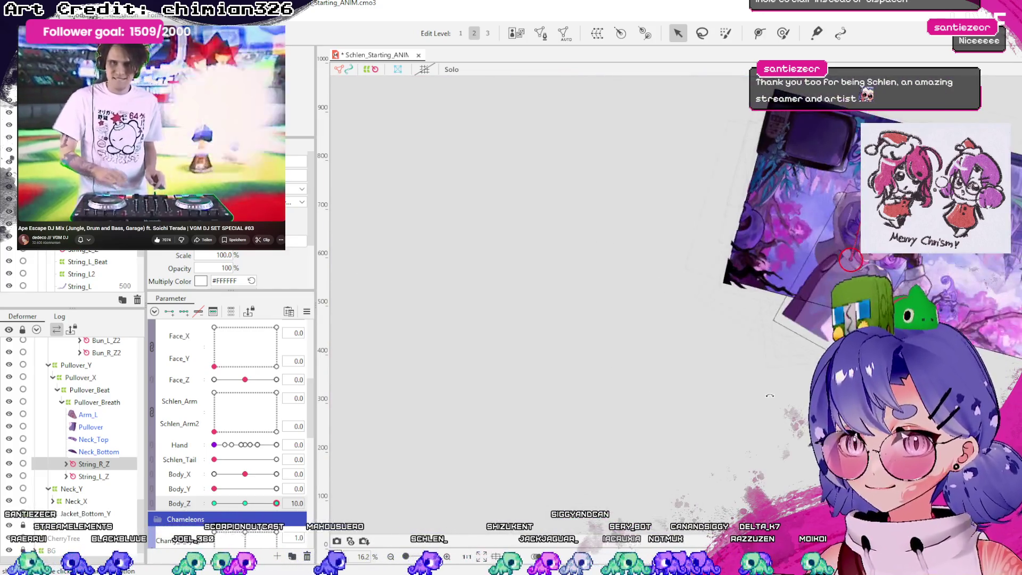
pyautogui.scroll(5, 702, 323)
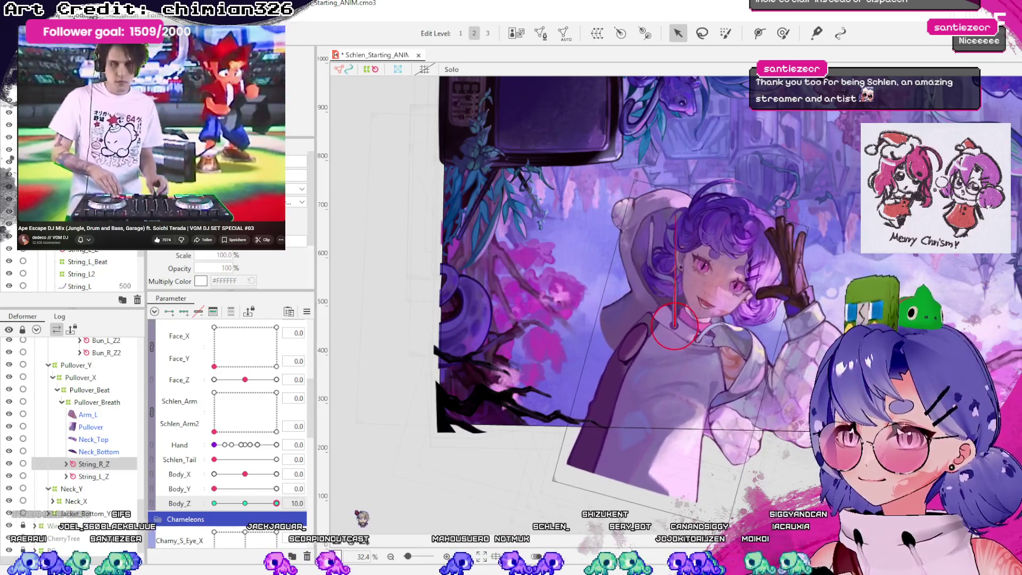
pyautogui.click(66, 464)
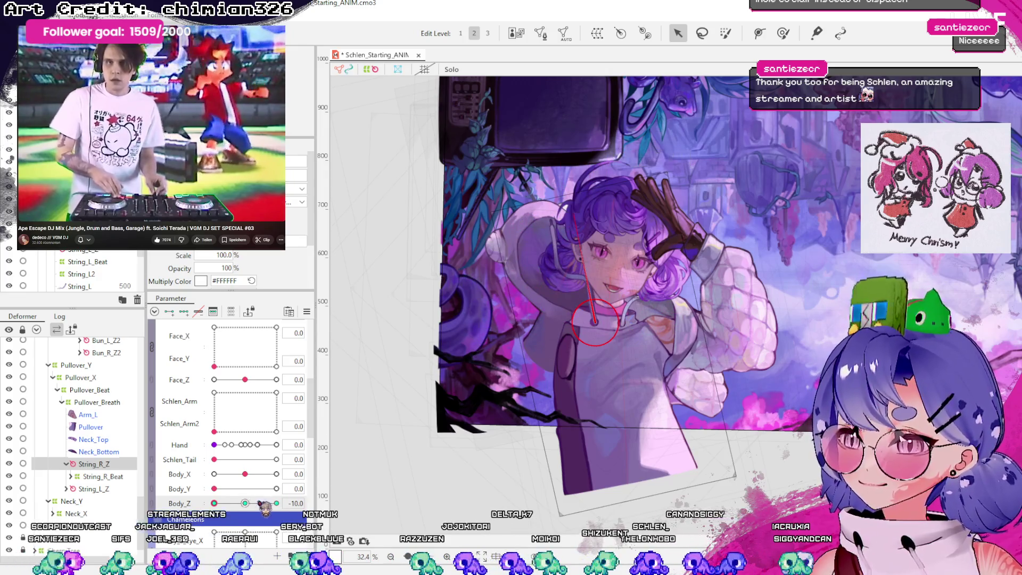
pyautogui.moveTo(214, 503); pyautogui.dragTo(276, 503)
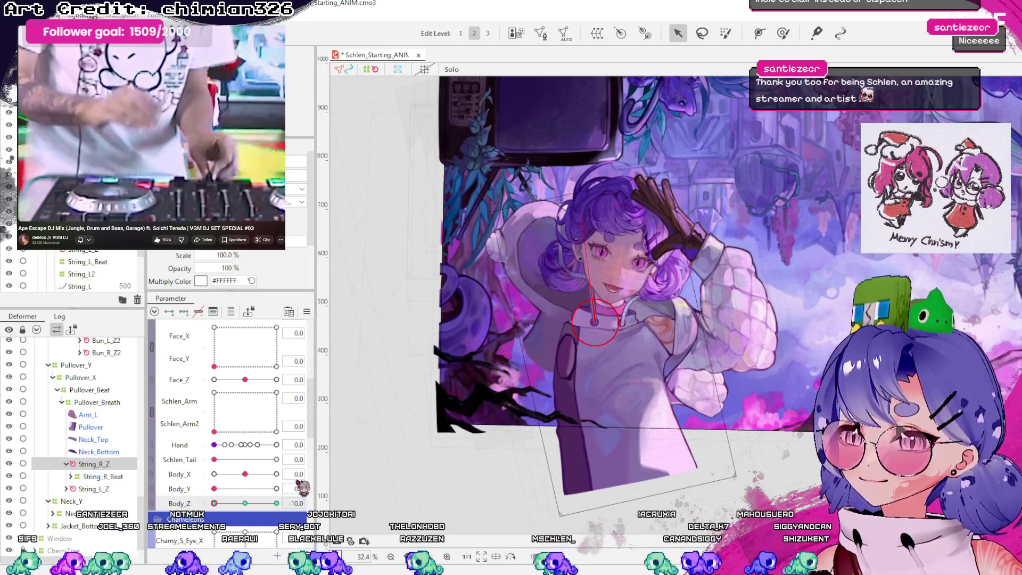
pyautogui.moveTo(214, 503); pyautogui.dragTo(286, 491)
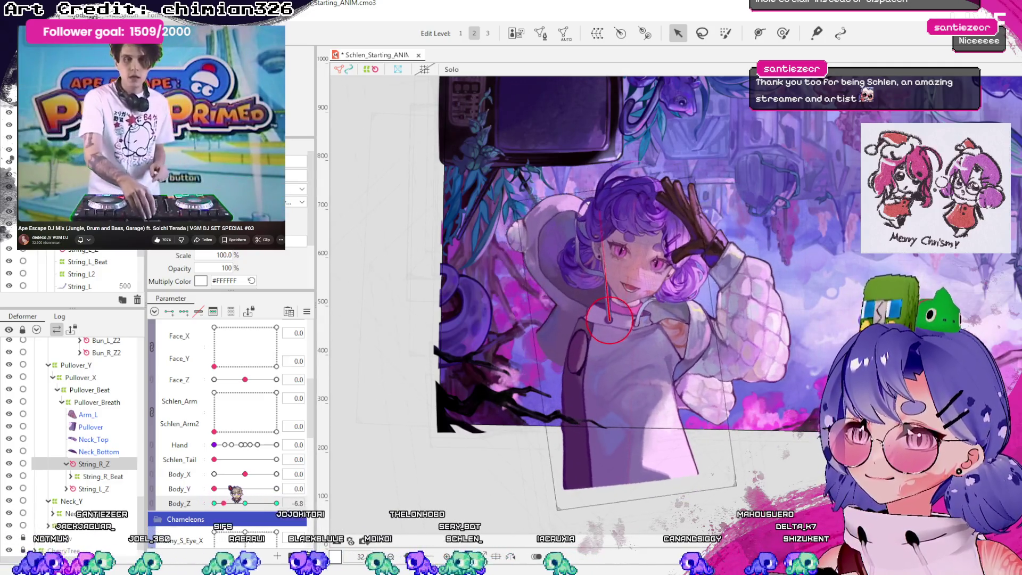
pyautogui.moveTo(276, 503); pyautogui.dragTo(214, 503)
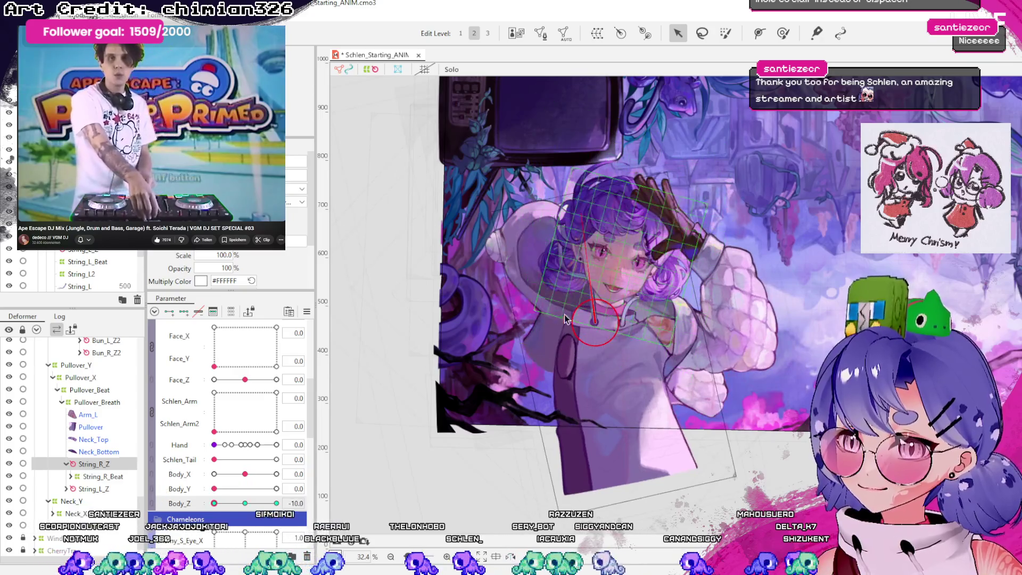
pyautogui.scroll(8, 586, 313)
pyautogui.moveTo(214, 503)
pyautogui.mouseDown()
pyautogui.moveTo(293, 503)
pyautogui.moveTo(226, 511)
pyautogui.mouseUp()
# - Sweep Face_Z between -30 and 30 to test the string, then reset it to 0
pyautogui.scroll(3, 246, 506)
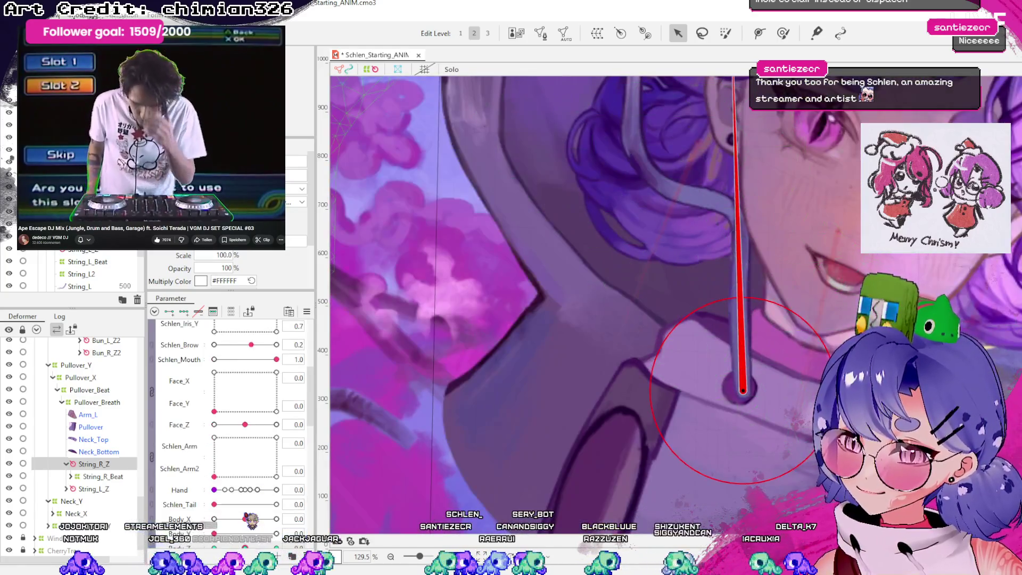
pyautogui.moveTo(245, 469)
pyautogui.mouseDown()
pyautogui.moveTo(276, 469)
pyautogui.moveTo(214, 470)
pyautogui.mouseUp()
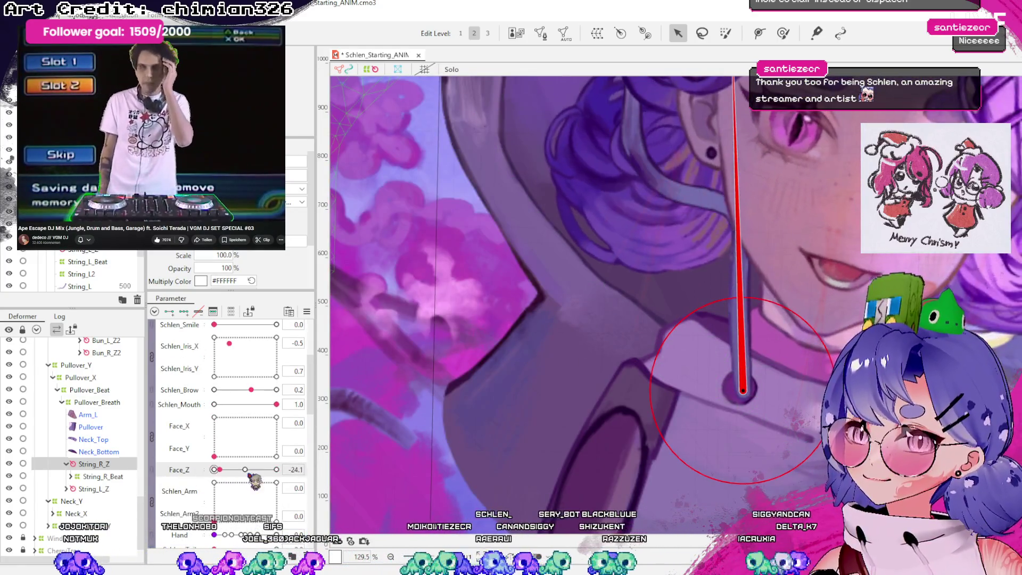
pyautogui.scroll(-3, 452, 432)
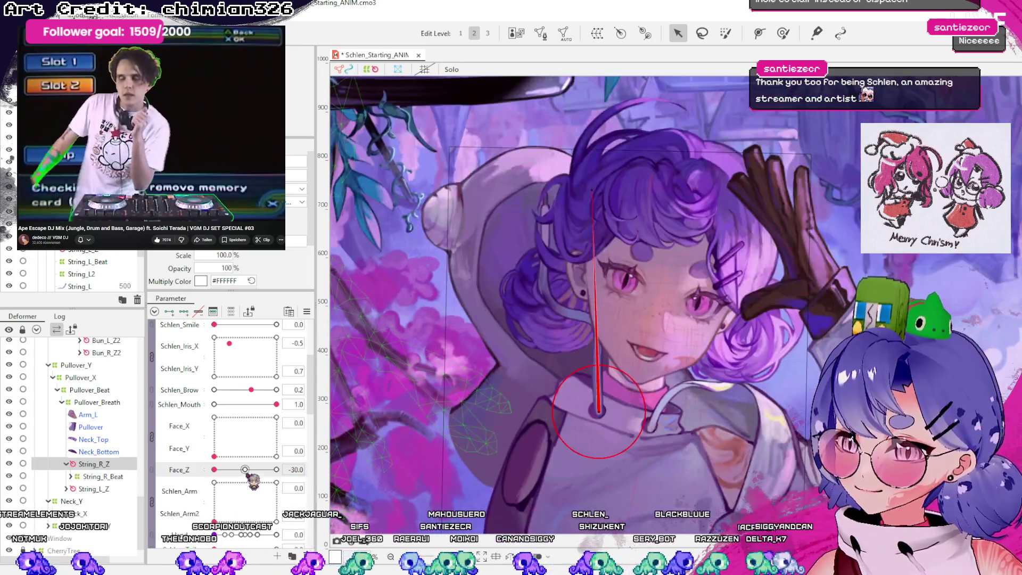
pyautogui.moveTo(214, 469)
pyautogui.mouseDown()
pyautogui.moveTo(320, 474)
pyautogui.moveTo(214, 469)
pyautogui.mouseUp()
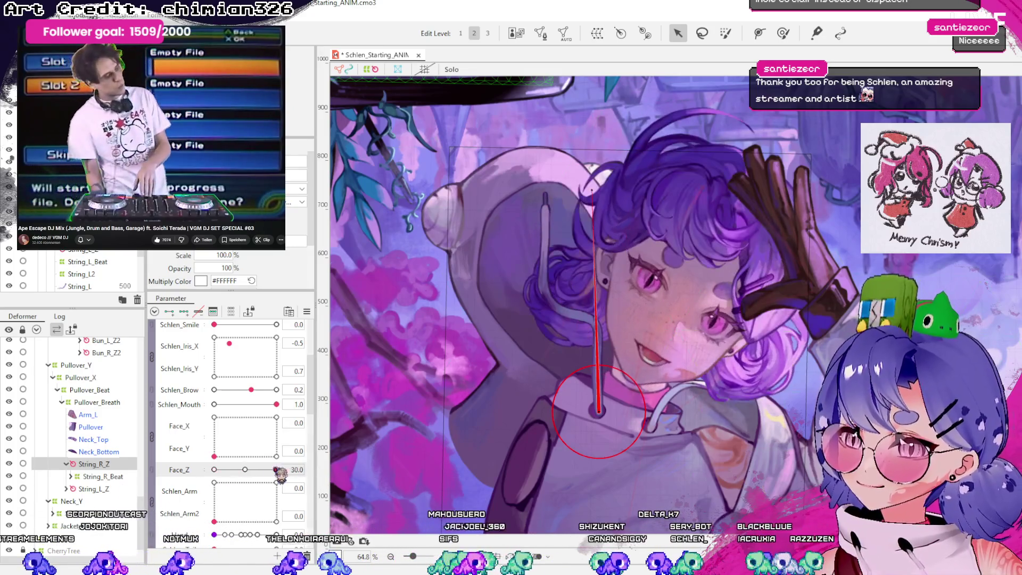
pyautogui.click(245, 469)
# - Expand String_R_Z > String_R_Beat > String_R2 and select the String_R art mesh
pyautogui.click(103, 477)
pyautogui.click(109, 464)
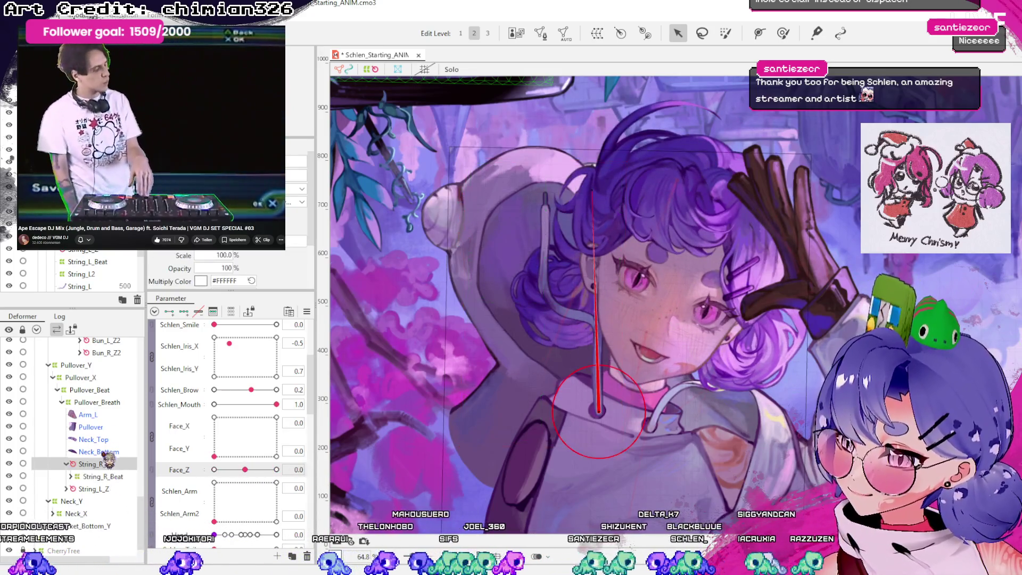
pyautogui.click(76, 365)
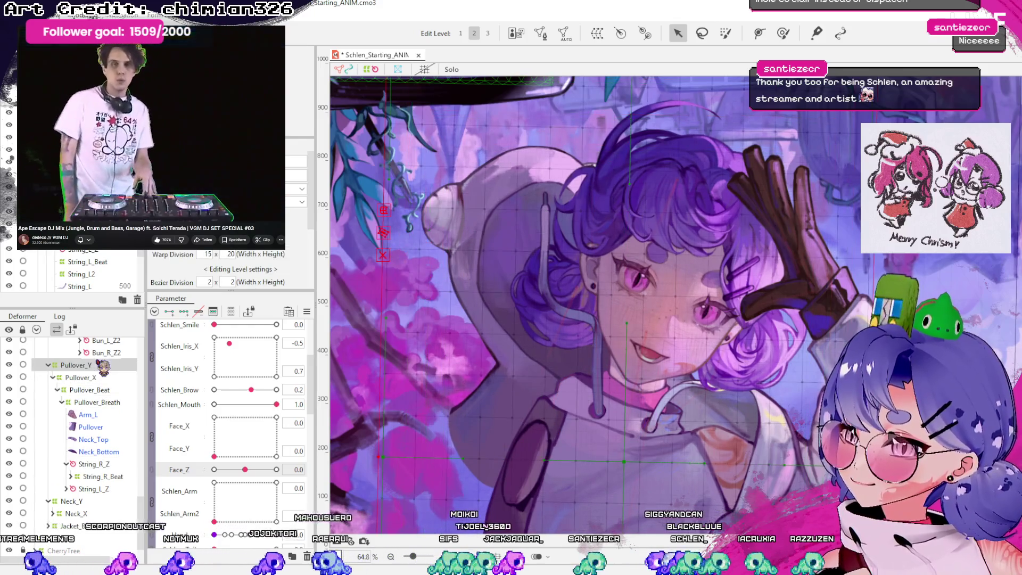
pyautogui.click(71, 476)
pyautogui.click(104, 489)
pyautogui.click(75, 488)
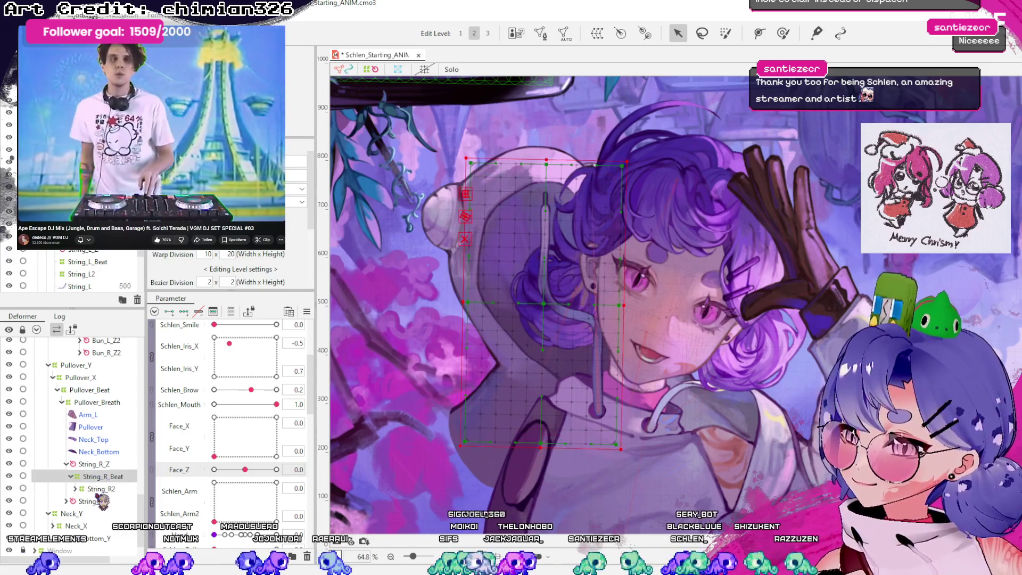
pyautogui.click(101, 500)
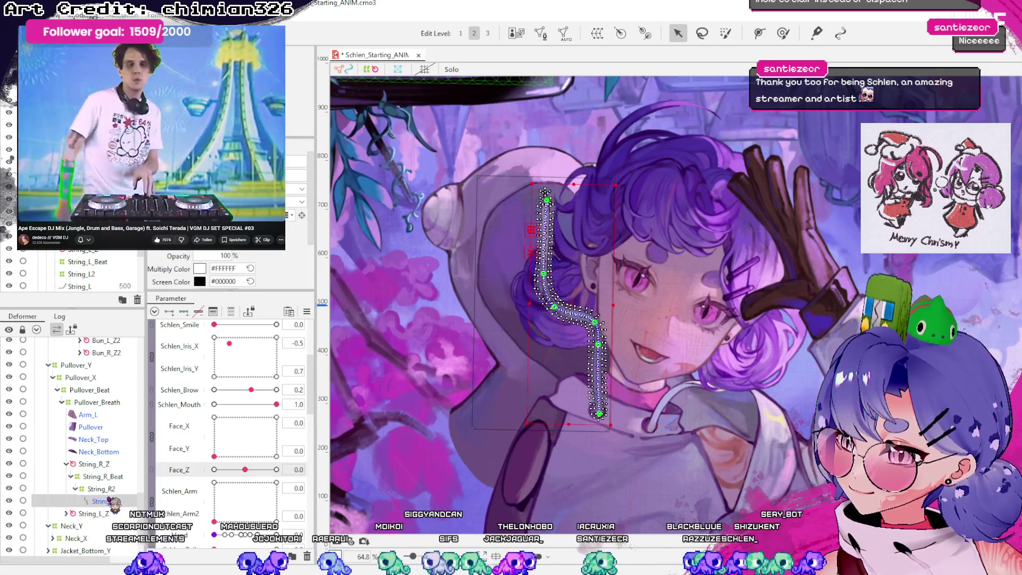